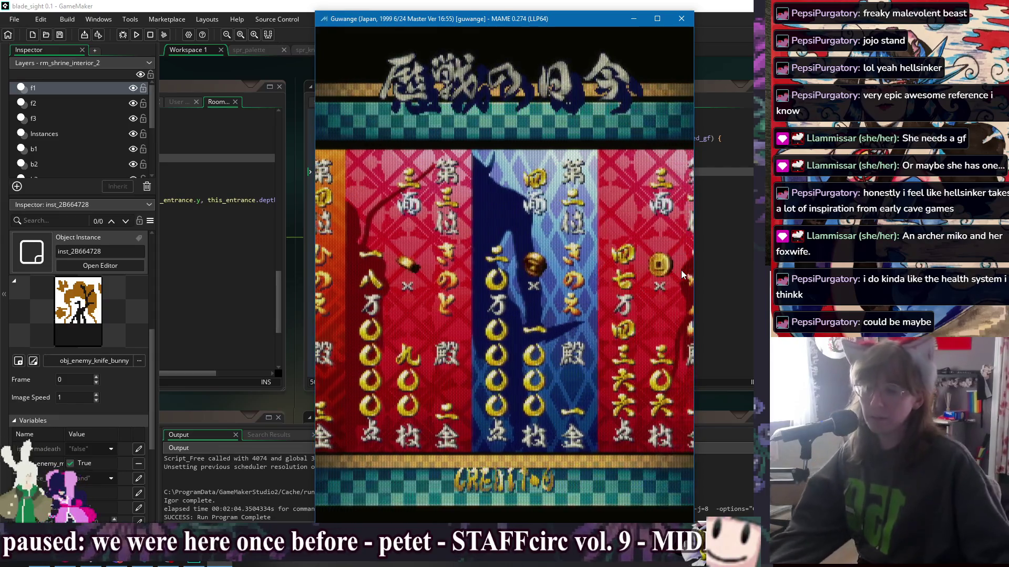
# Step: Quit the Guwange game and close the MAME emulator window
pyautogui.press('Escape')
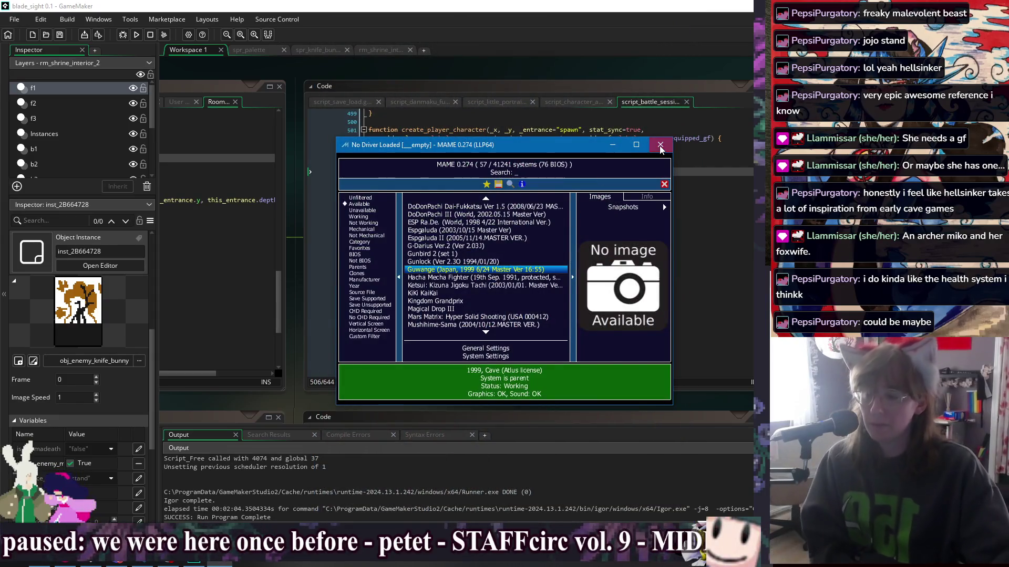
pyautogui.click(660, 145)
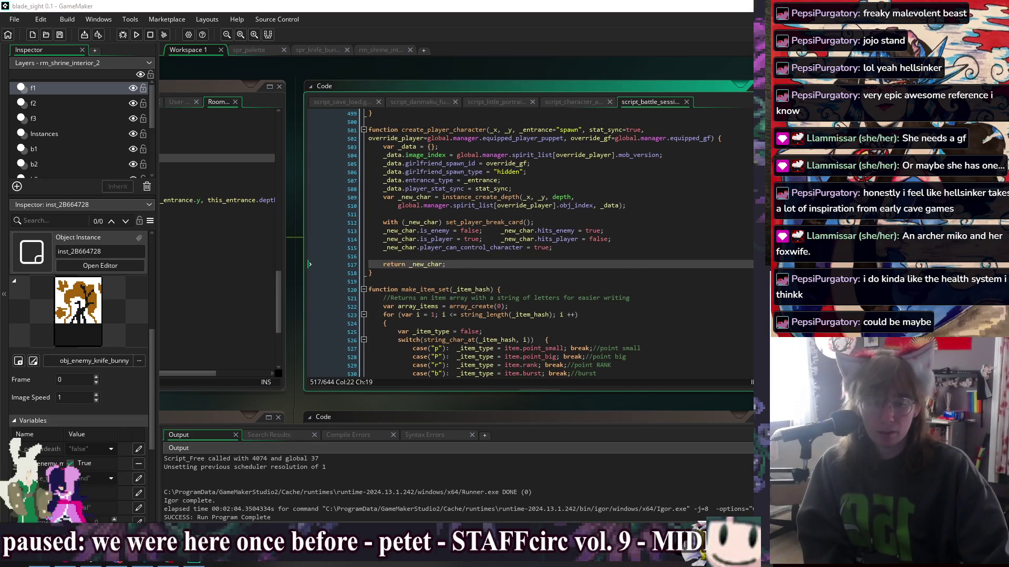
# Step: Review script lines 506–512 and the obj_game_manager events, then run the blade_sight build
pyautogui.click(610, 254)
pyautogui.click(608, 214)
pyautogui.click(625, 197)
pyautogui.click(641, 180)
pyautogui.click(654, 174)
pyautogui.click(675, 222)
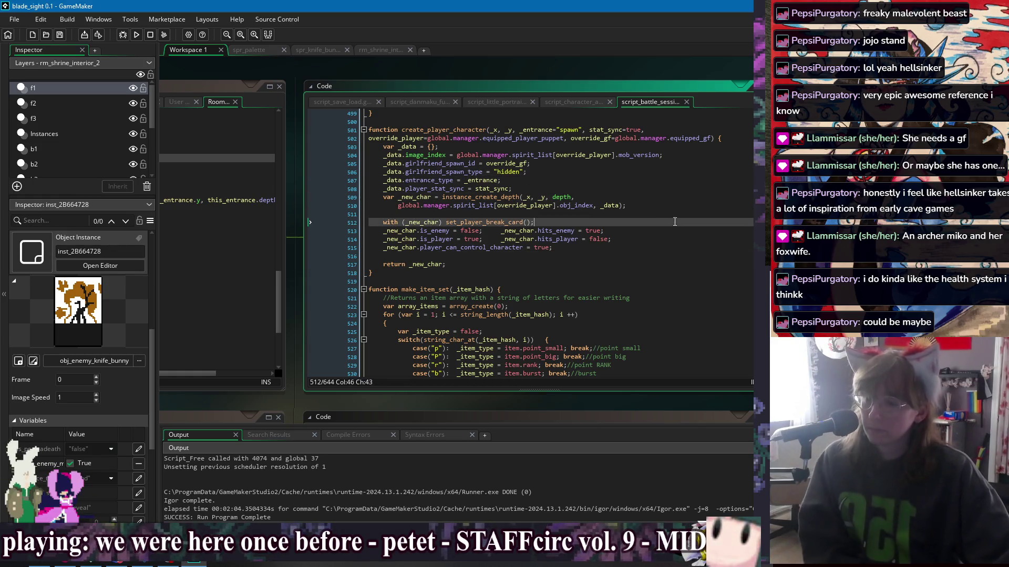
pyautogui.moveTo(230, 61)
pyautogui.mouseDown()
pyautogui.moveTo(249, 75)
pyautogui.moveTo(325, 83)
pyautogui.moveTo(461, 81)
pyautogui.mouseUp()
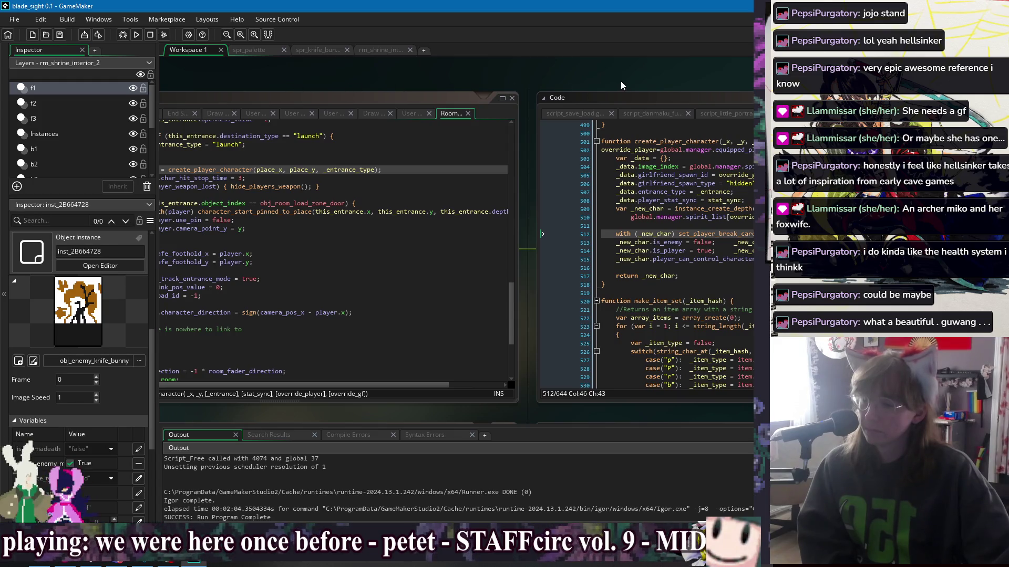
pyautogui.click(141, 35)
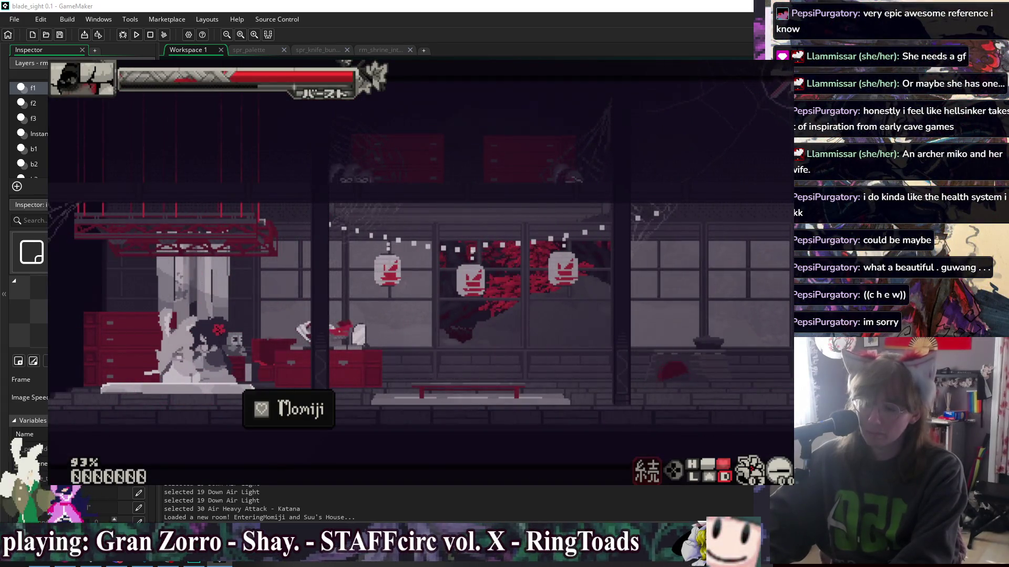
# Step: Dash right, double jump into Cliffside and air dash into the shrine fight
pyautogui.press('Right')
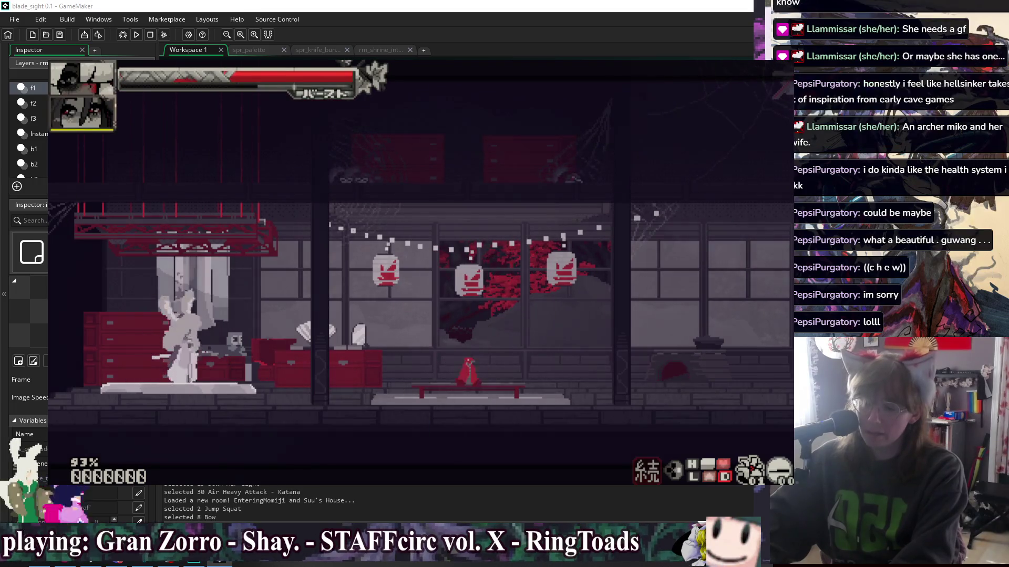
pyautogui.press('Right')
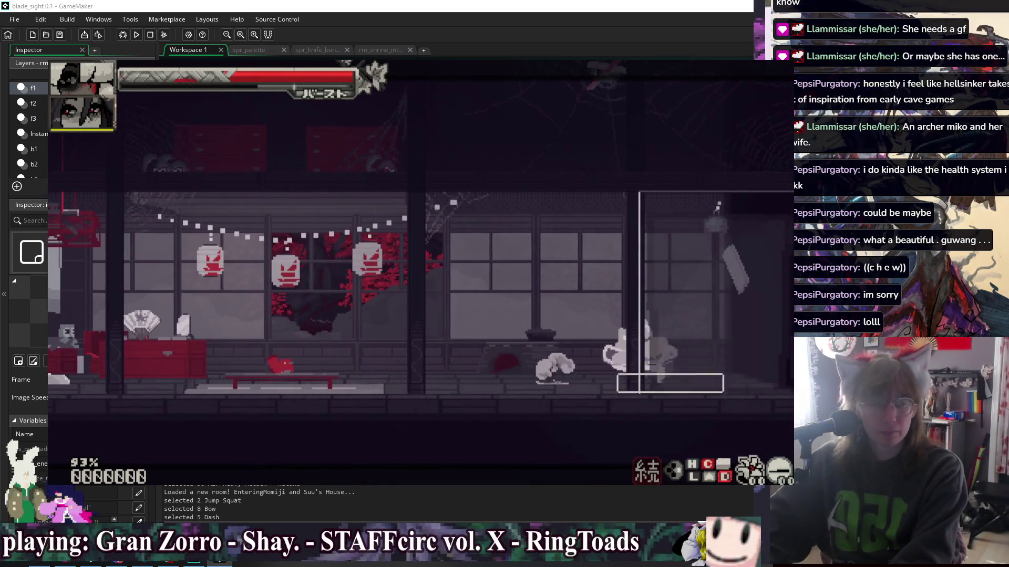
pyautogui.press('Right')
pyautogui.press('z')
pyautogui.press('z')
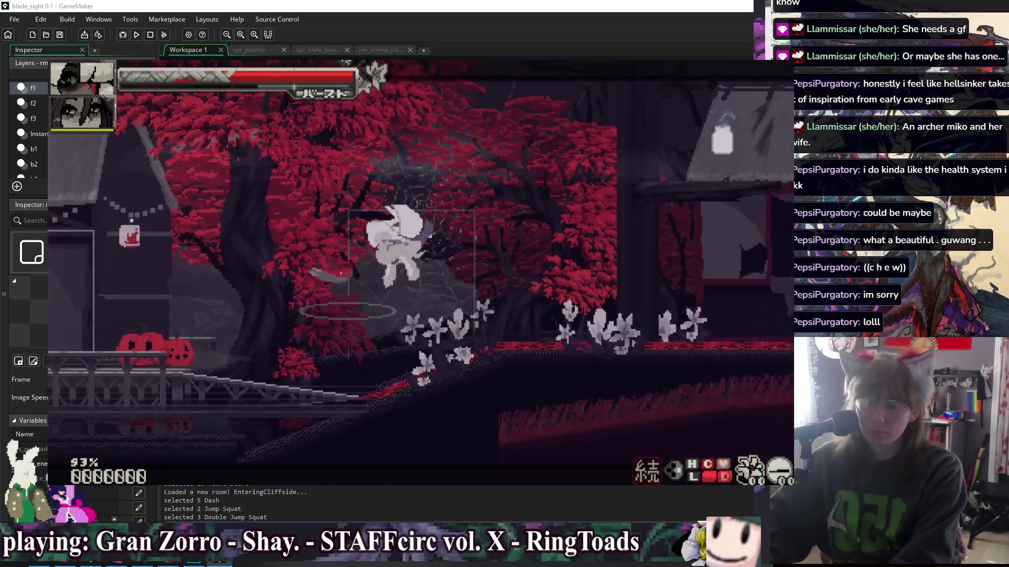
pyautogui.press('Right')
pyautogui.press('x')
pyautogui.press('x')
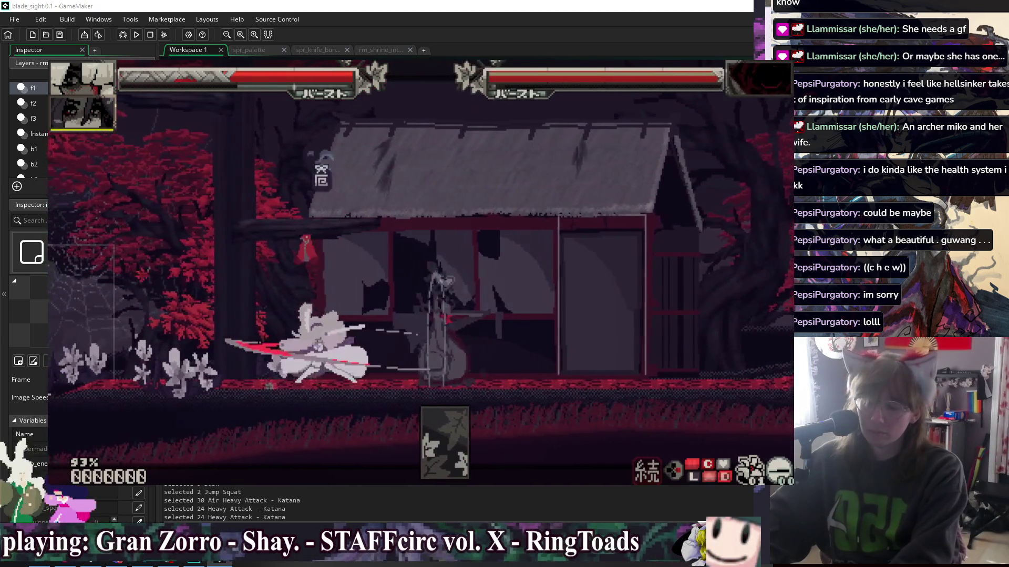
# Step: Fight across the shrine floor with dashes, jumps, air dashes and down-air attacks
pyautogui.press('Right')
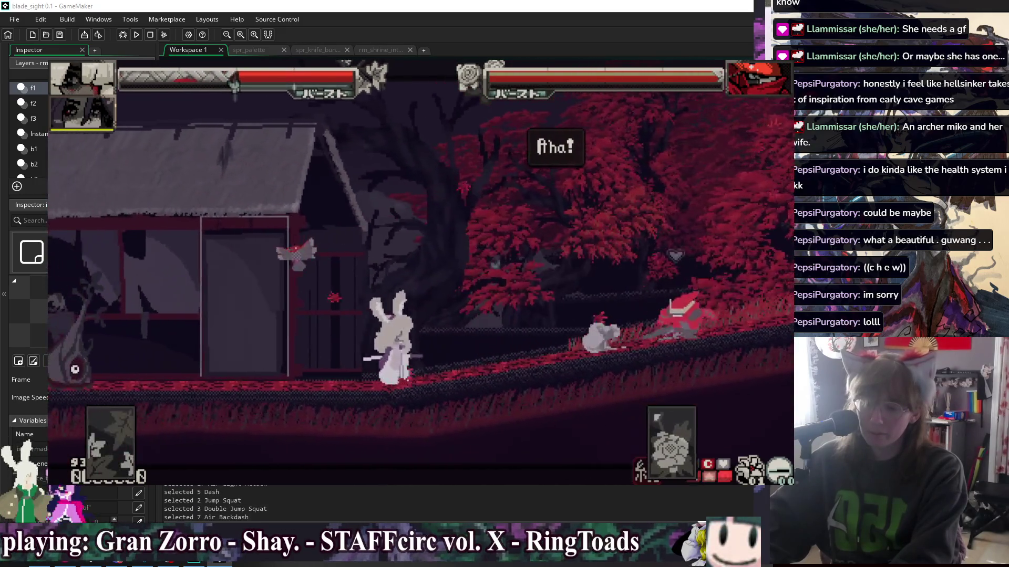
pyautogui.press('Right')
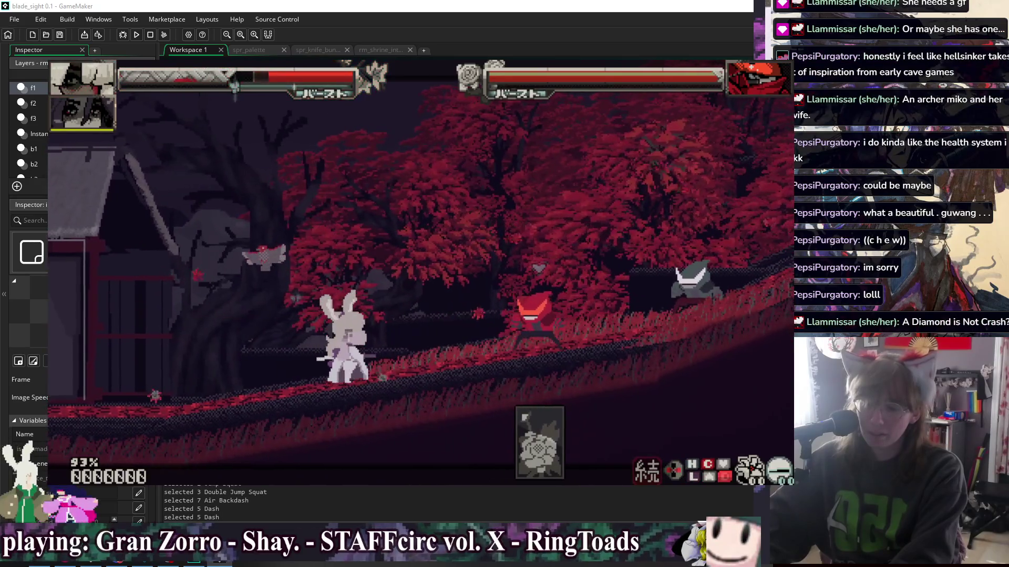
pyautogui.press('space')
pyautogui.press('space')
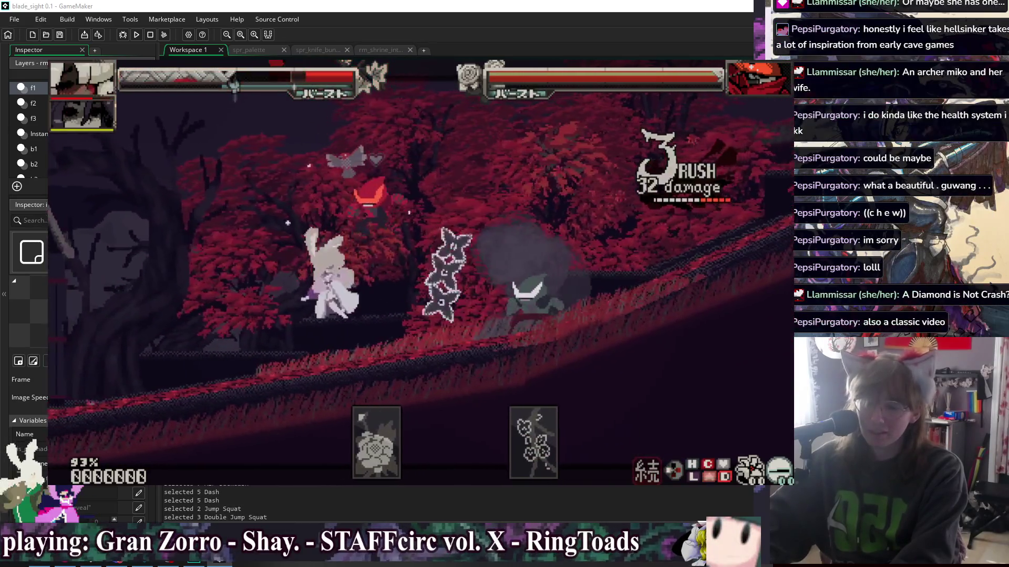
pyautogui.press('space')
pyautogui.press('Left')
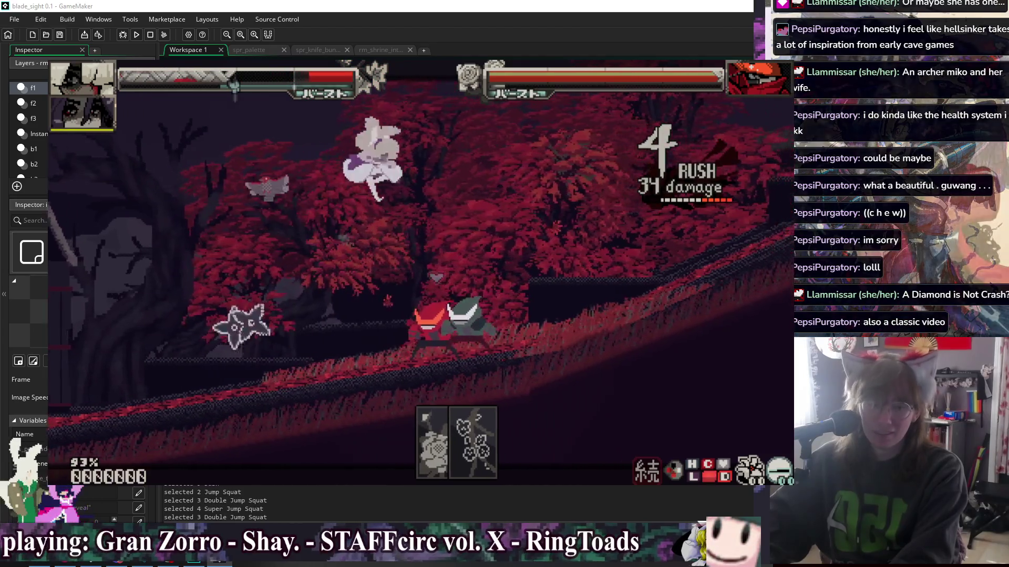
pyautogui.press('Down')
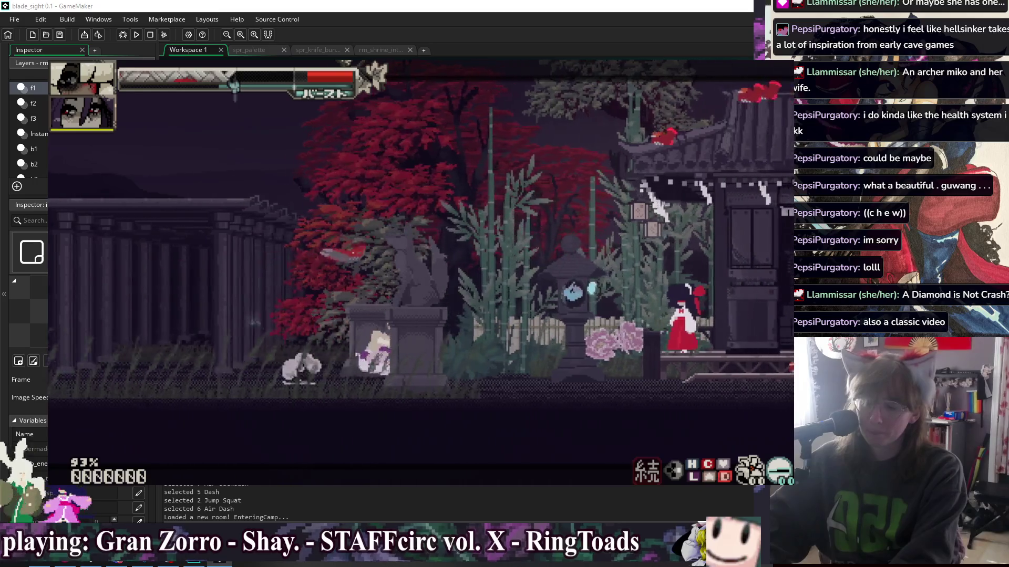
# Step: Double jump and air dash past the shrine into the Bell Shrine room
pyautogui.press('space')
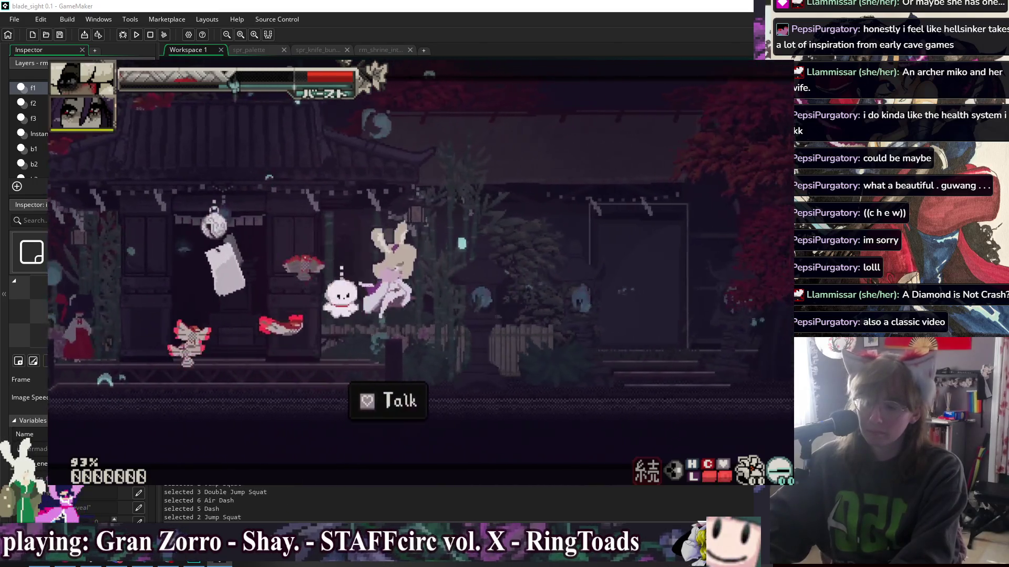
pyautogui.press('space')
pyautogui.press('shift')
pyautogui.press('Up')
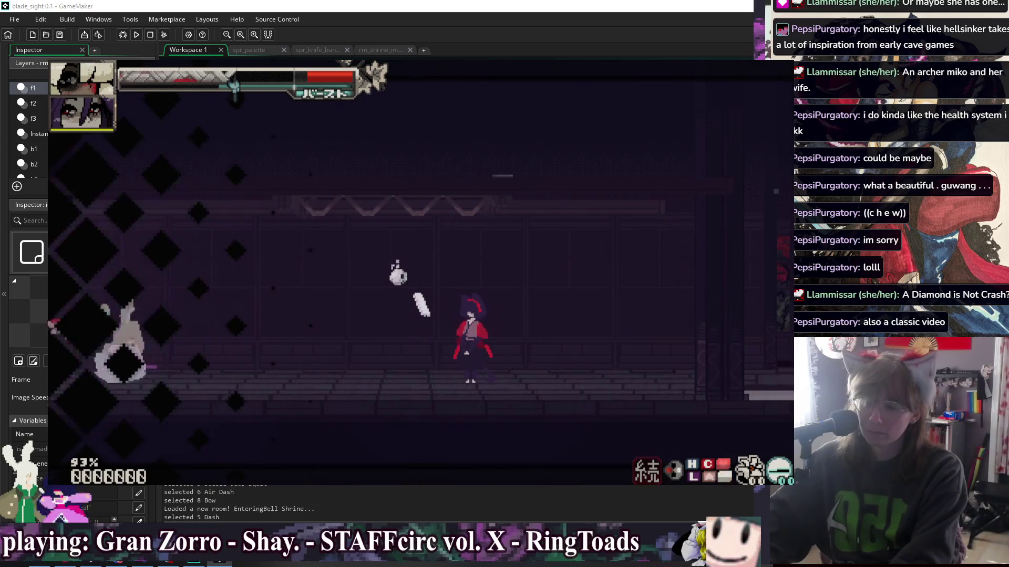
# Step: Test heavy katana, dash-burst and down-air light combos on the knife bunnies
pyautogui.press('c')
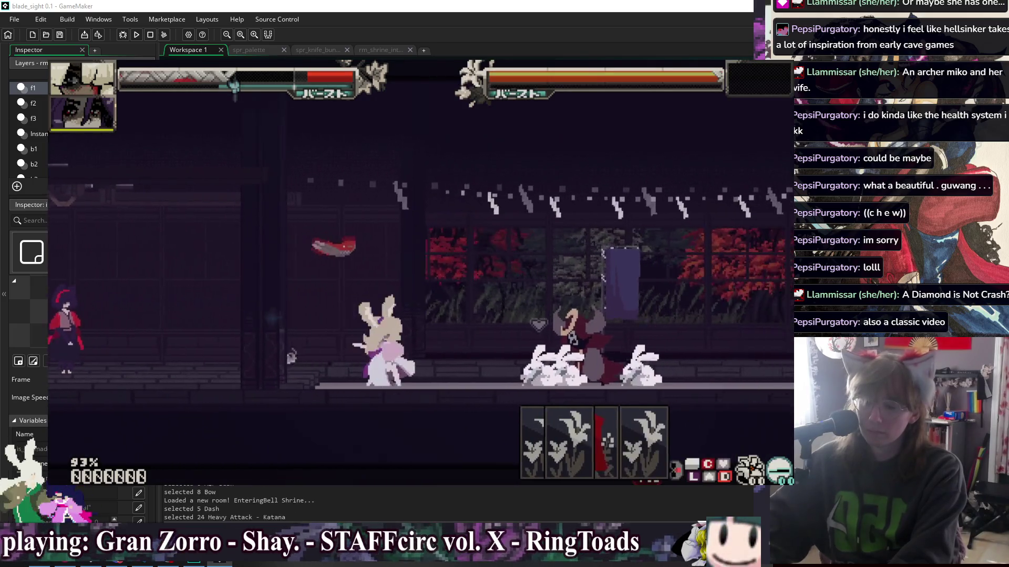
pyautogui.press('shift')
pyautogui.press('c')
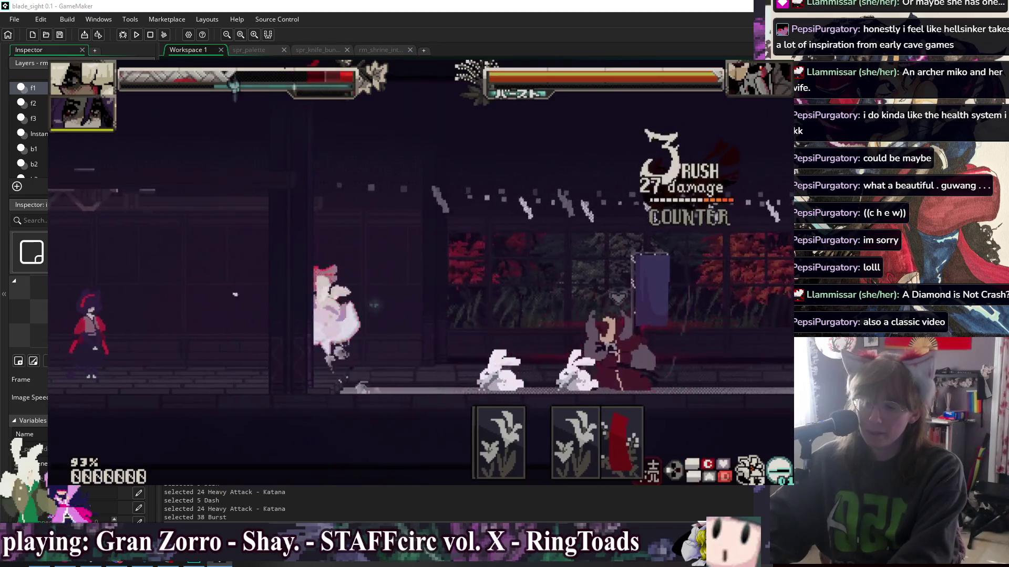
pyautogui.press('v')
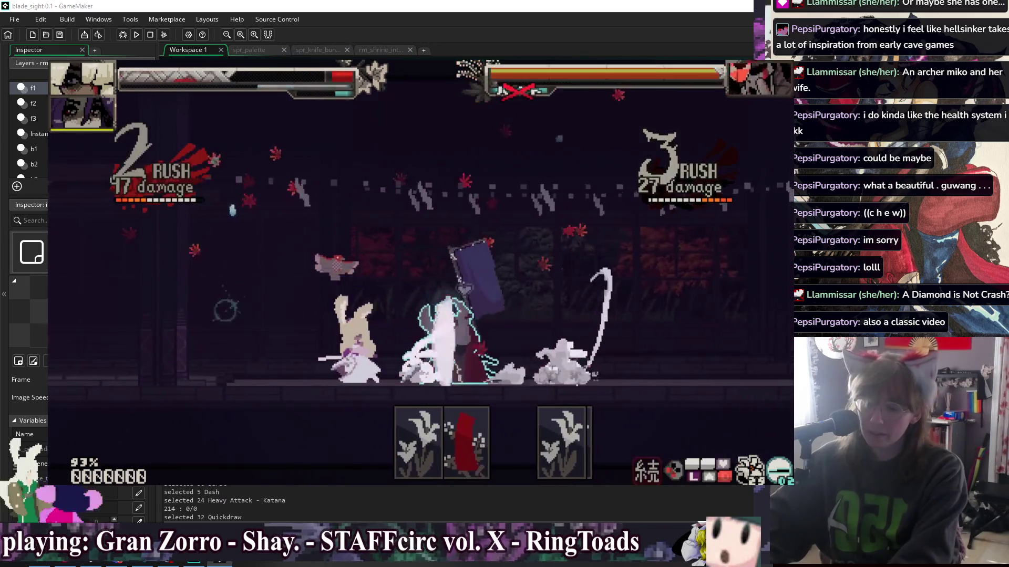
pyautogui.press('c')
pyautogui.press('shift')
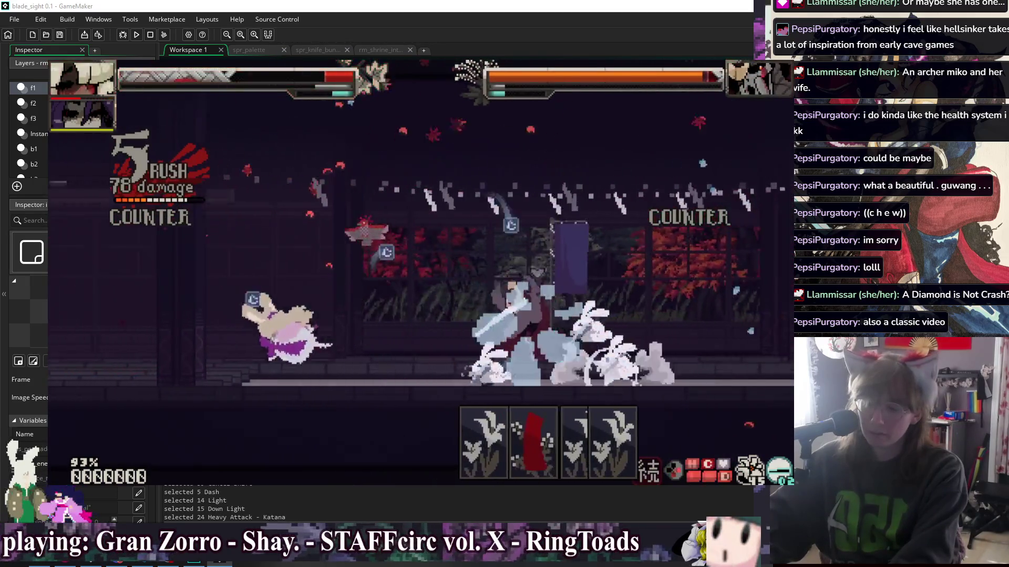
pyautogui.press('c')
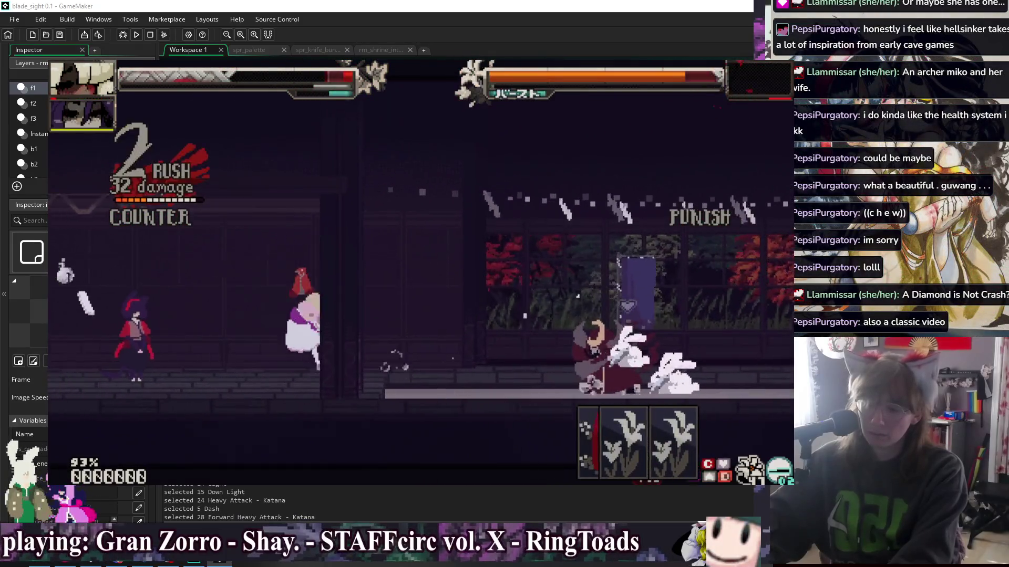
pyautogui.hotkey('Down', 'x')
pyautogui.hotkey('Down', 'x')
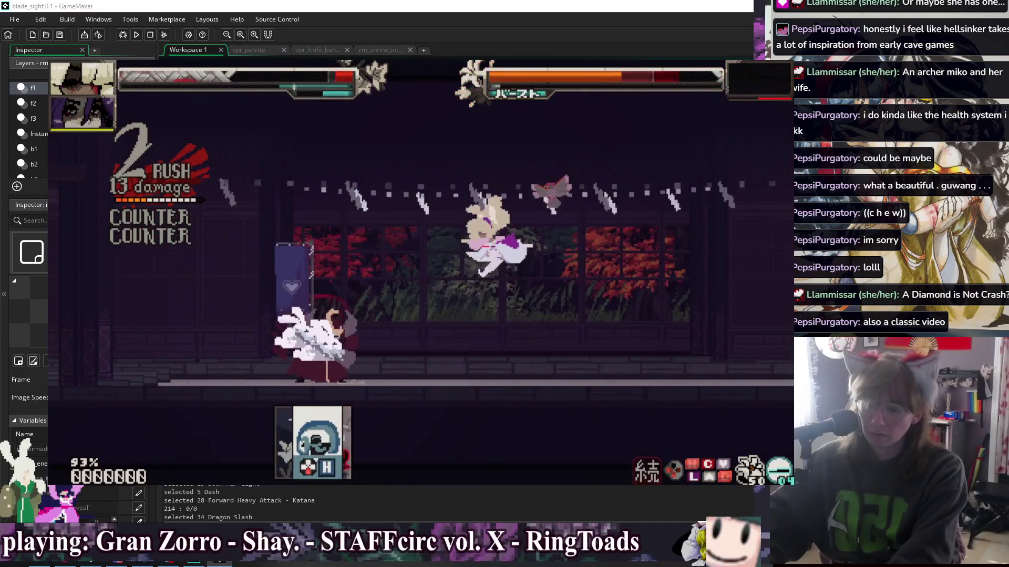
# Step: Chain a rush combo with counter break, air heavy, down heavy and quickdraw attacks
pyautogui.press('c')
pyautogui.press('c')
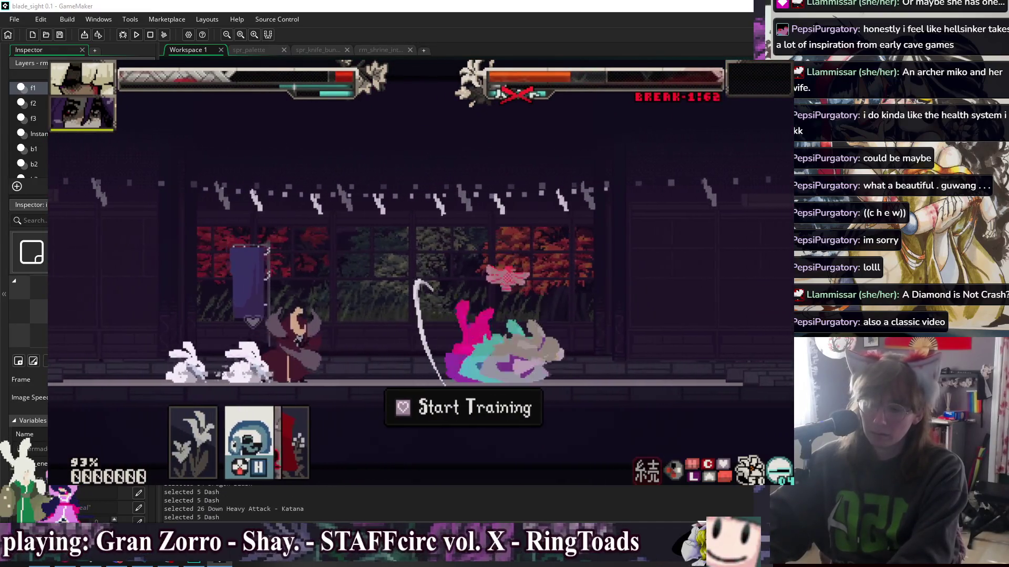
pyautogui.press('z')
pyautogui.press('x')
pyautogui.press('v')
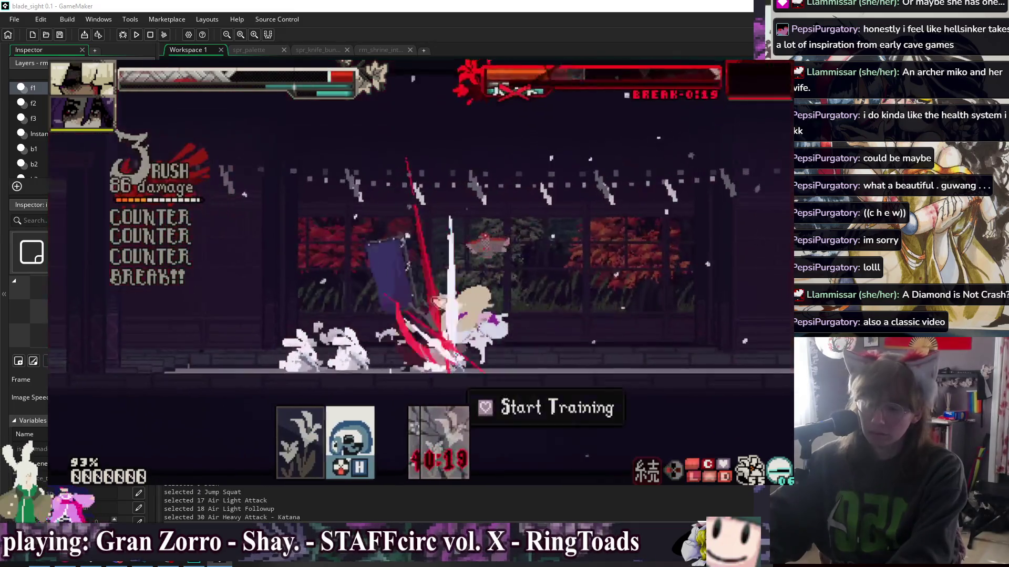
pyautogui.hotkey('Down', 'v')
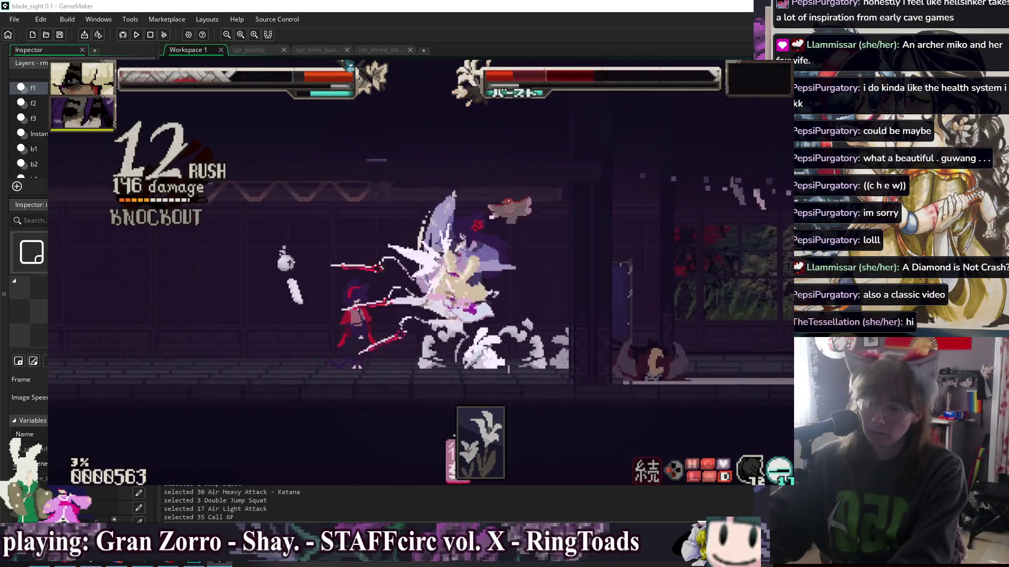
pyautogui.press('v')
pyautogui.press('v')
pyautogui.press('x')
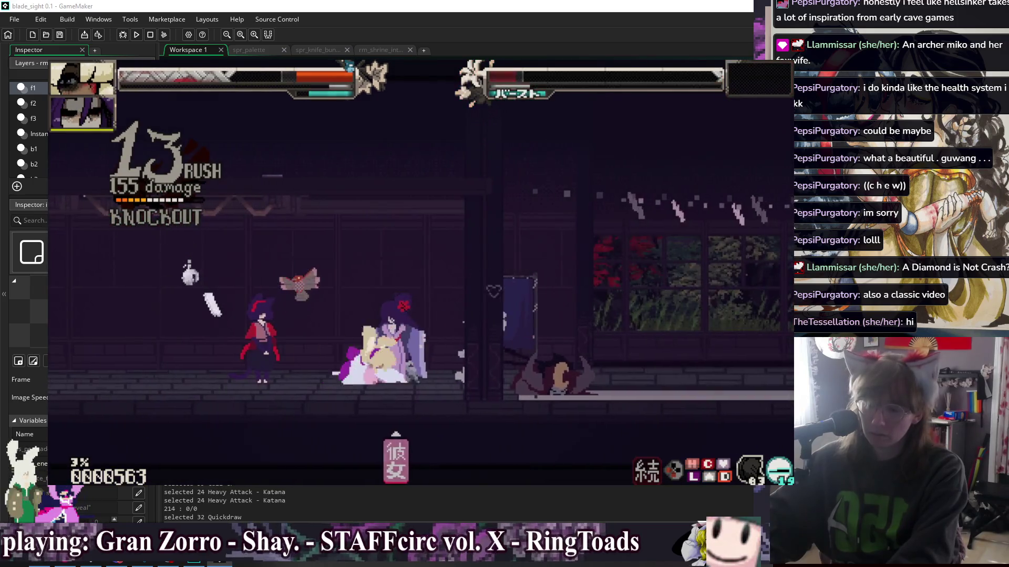
# Step: Dash through the camp and Bell Shrine rooms, then stop the running game
pyautogui.press('c')
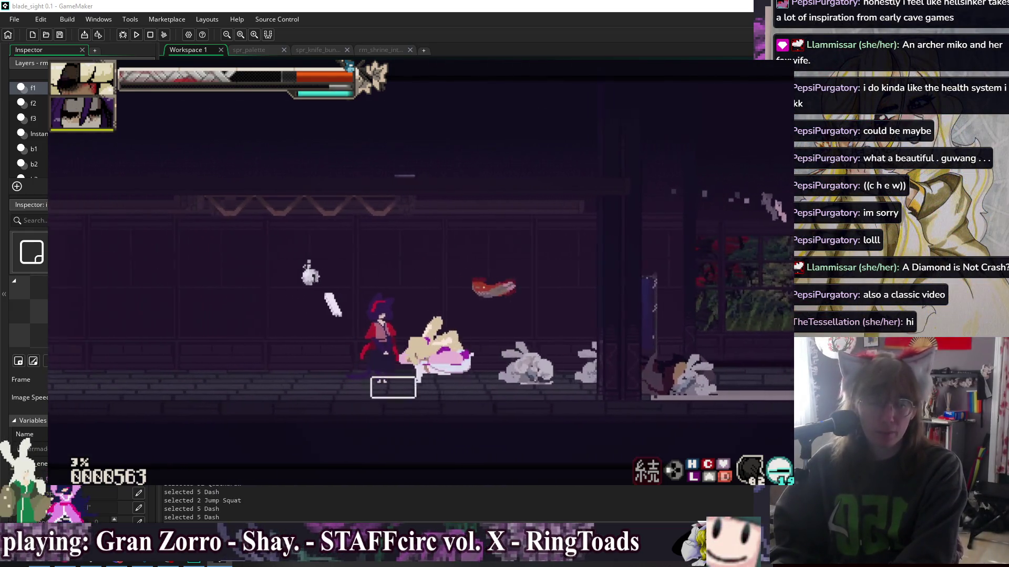
pyautogui.press('c')
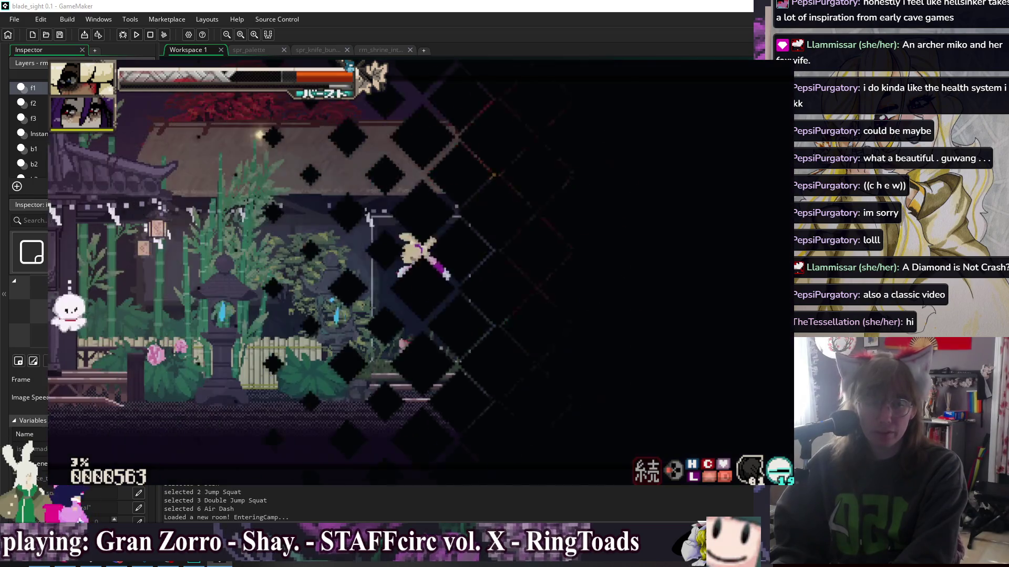
pyautogui.press('c')
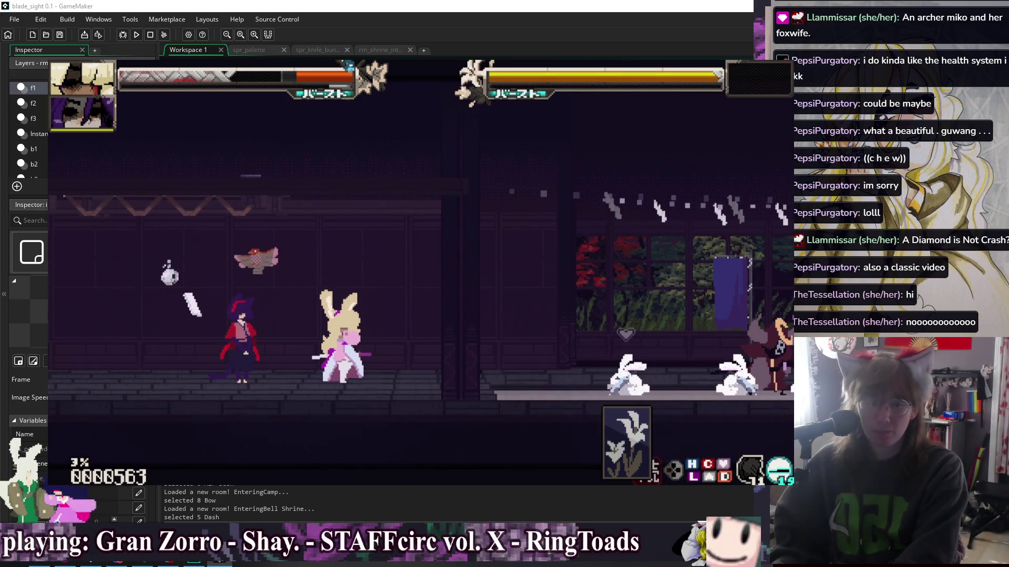
pyautogui.press('Right')
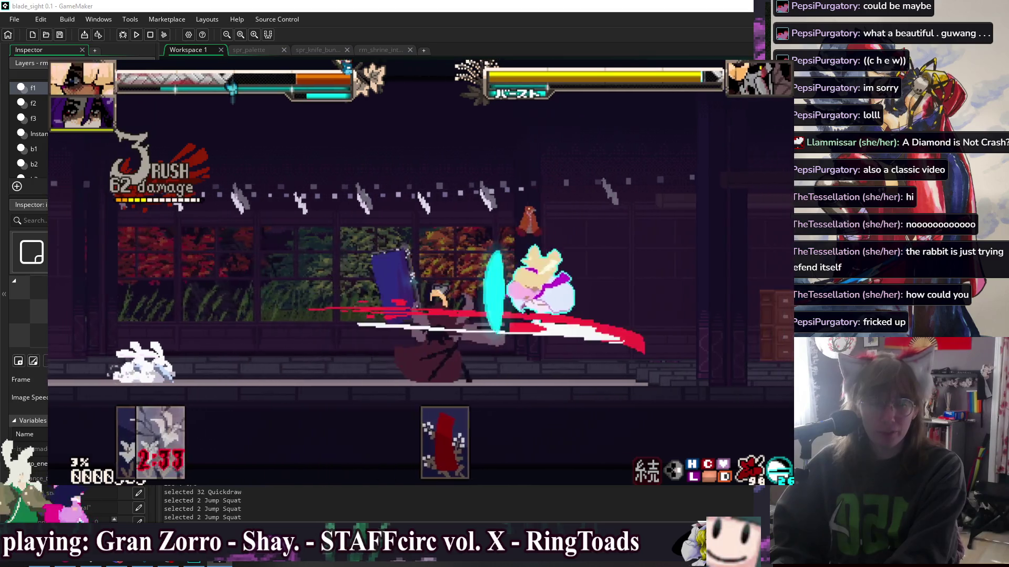
pyautogui.press('Escape')
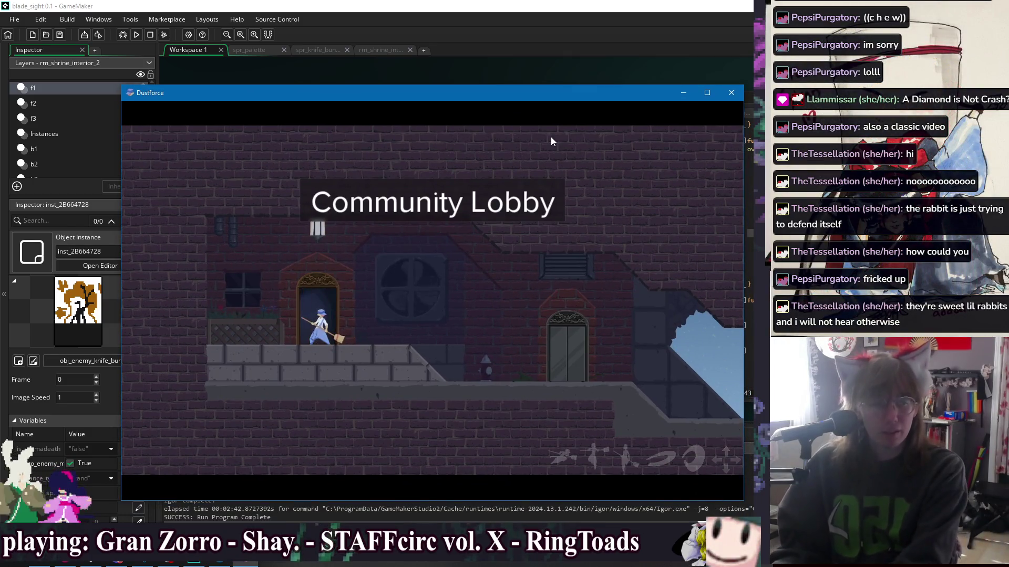
# Step: Enter the Dustkid Daily door, confirm a character, and pause once the level loads
pyautogui.press('Up')
pyautogui.press('Right')
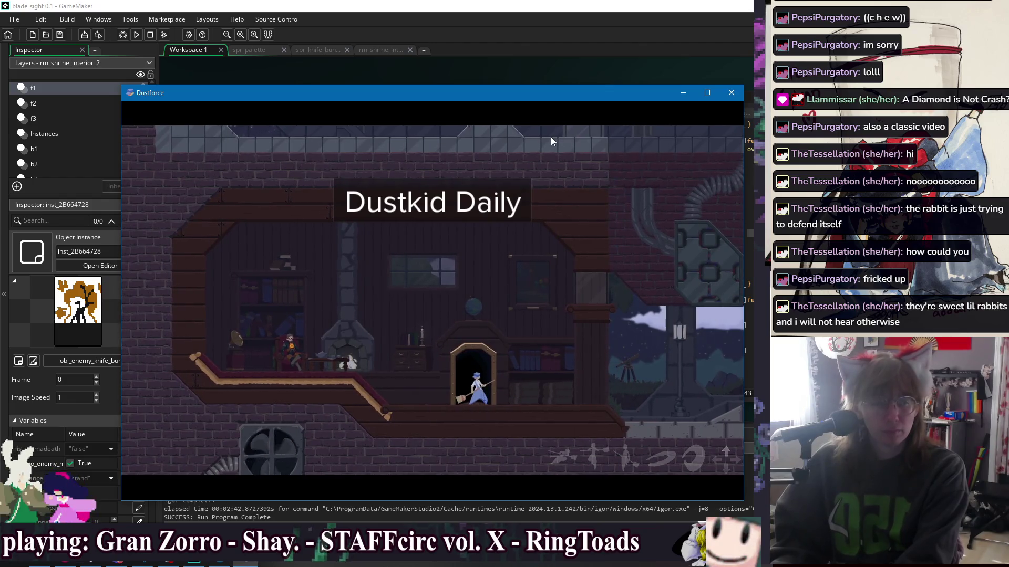
pyautogui.press('Up')
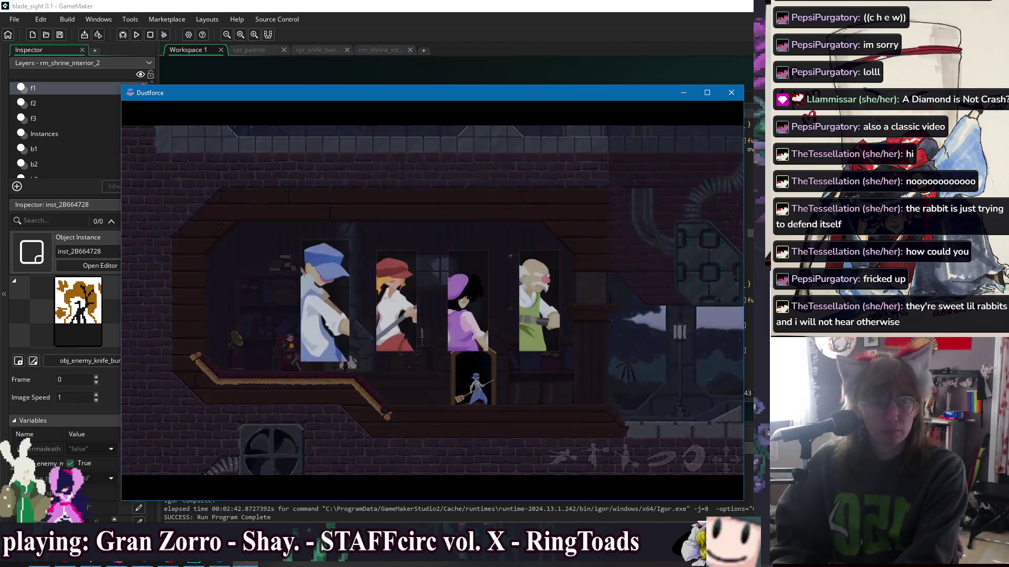
pyautogui.press('Return')
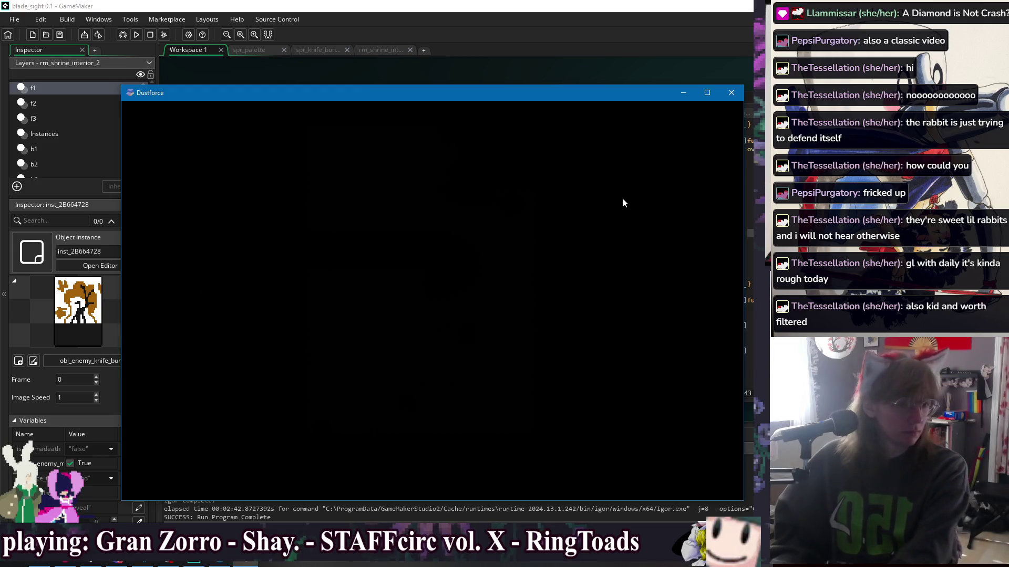
pyautogui.press('Escape')
# Step: Exit to the daily hub, then reload the daily level with a character
pyautogui.press('Return')
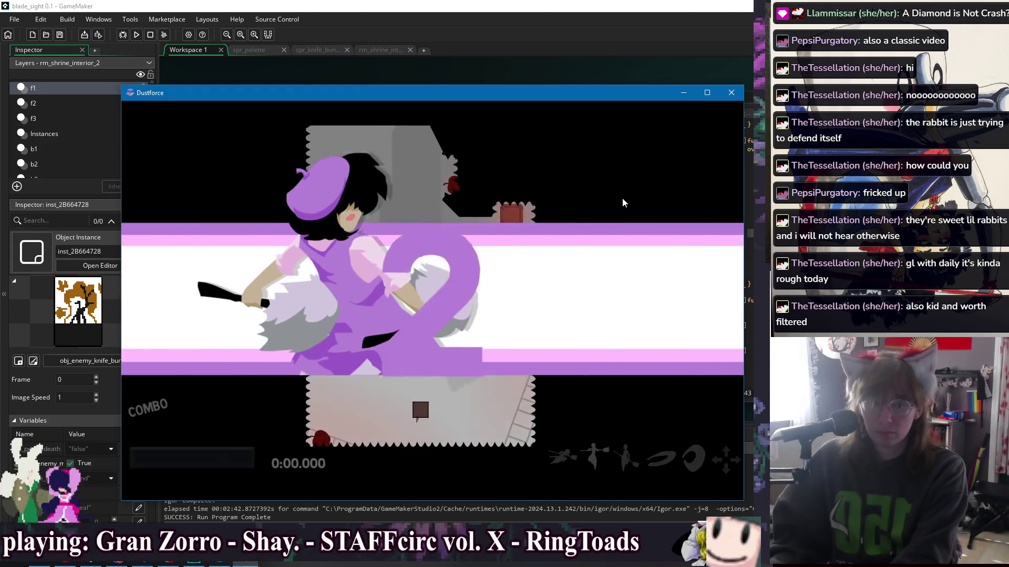
pyautogui.press('Escape')
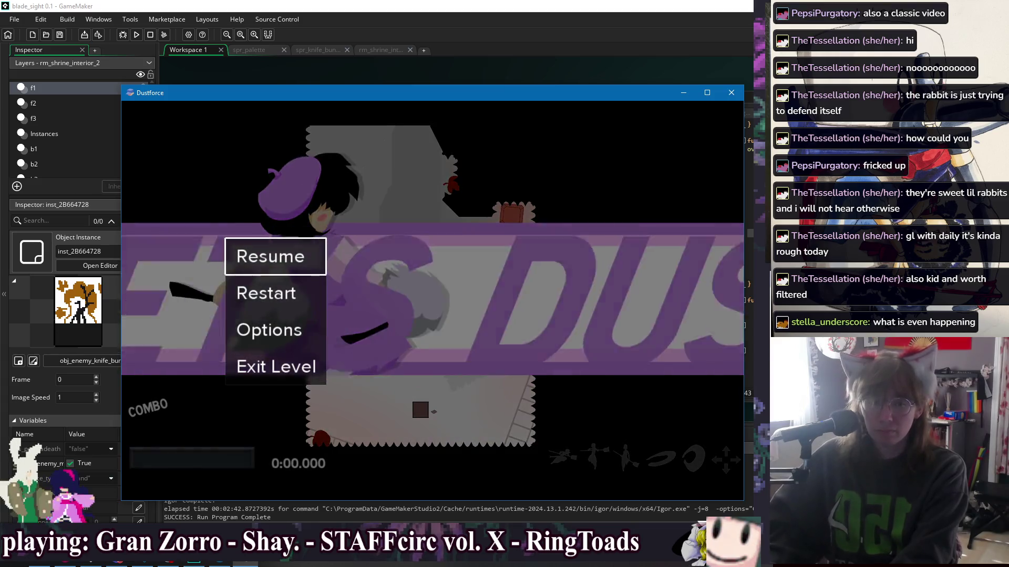
pyautogui.press('Return')
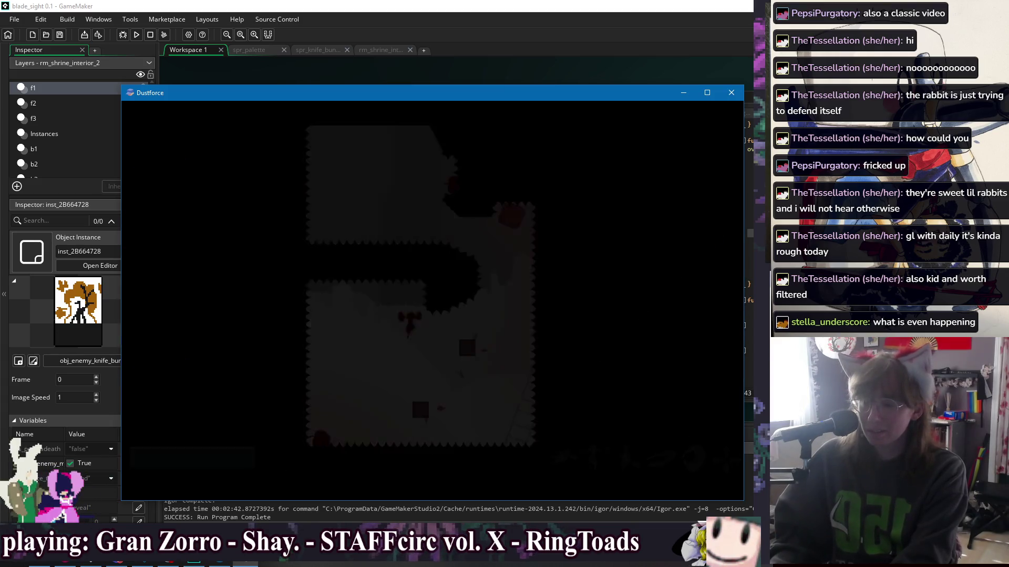
pyautogui.press('Up')
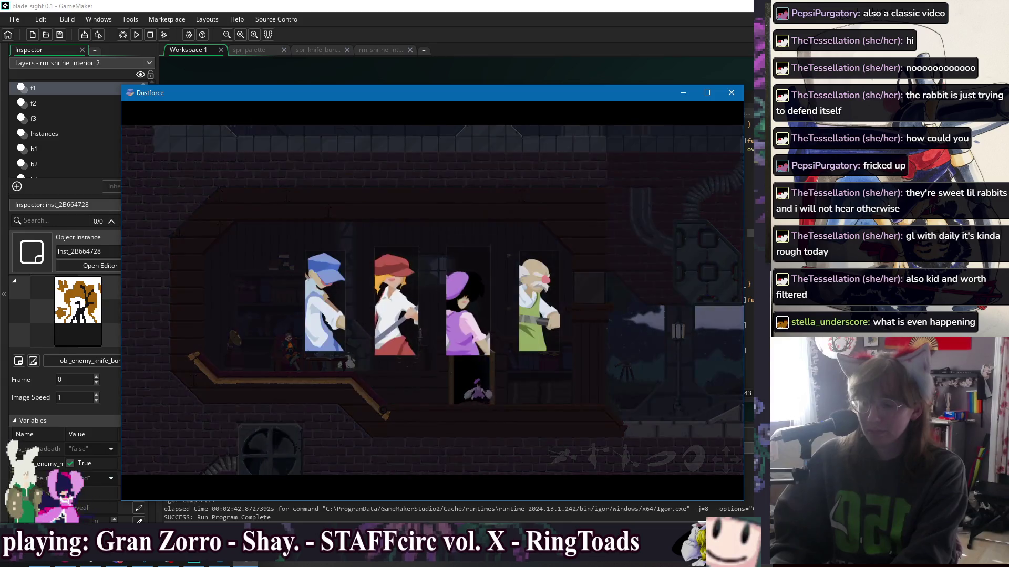
pyautogui.press('Return')
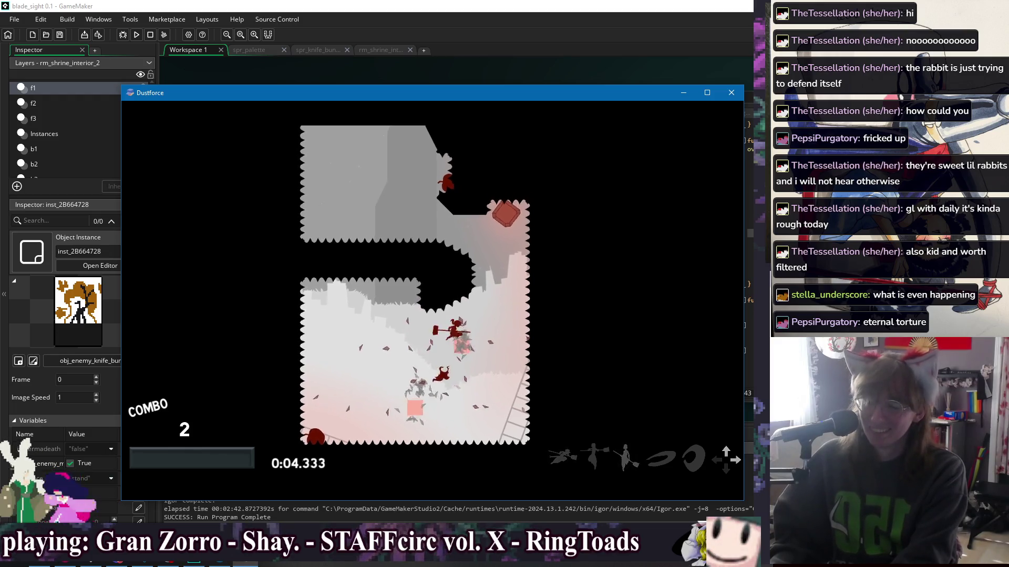
# Step: Retry the opening climb repeatedly, wall-climbing and smashing the dust block before restarting
pyautogui.press('r')
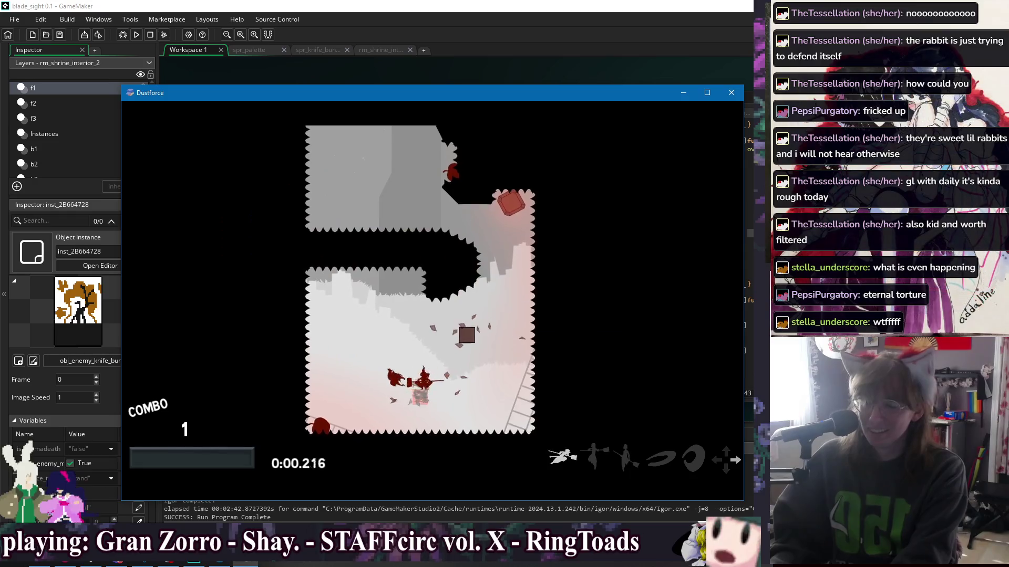
pyautogui.press('r')
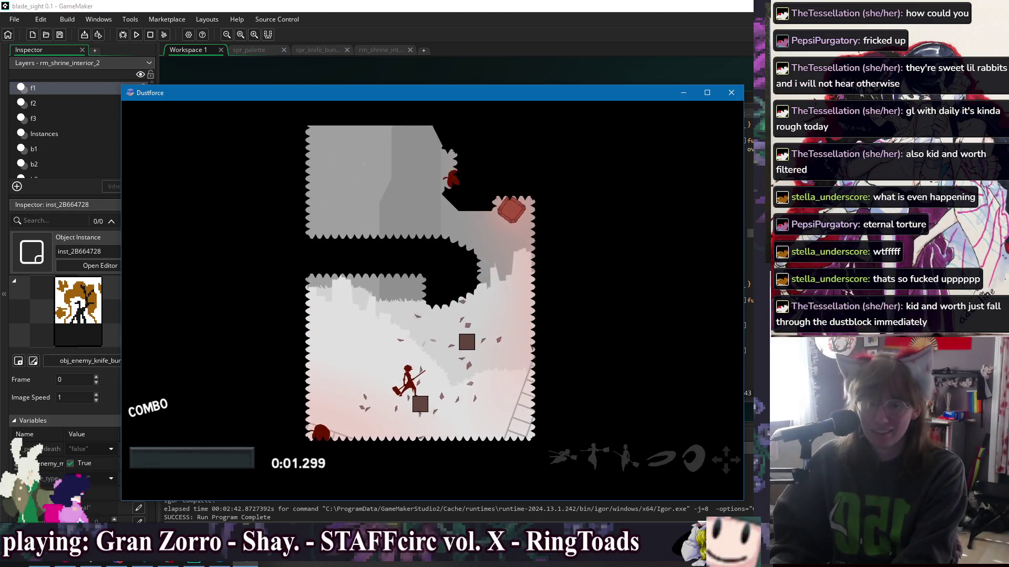
pyautogui.press('r')
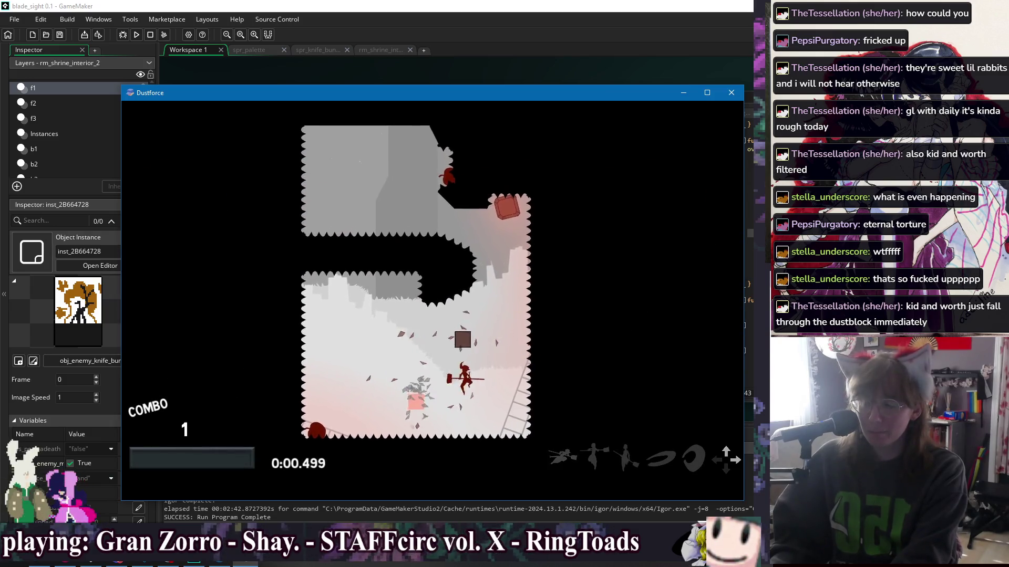
pyautogui.press('r')
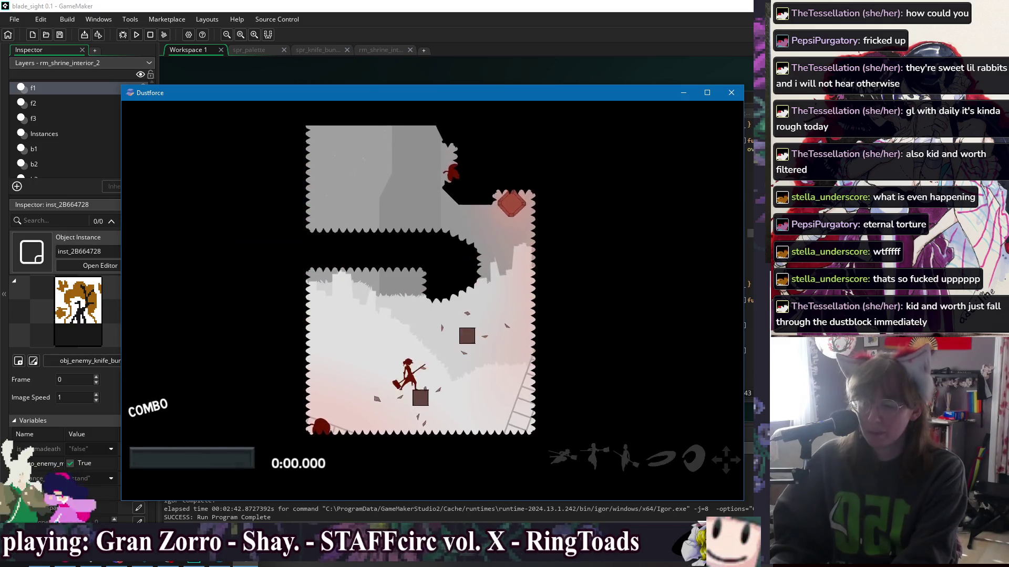
pyautogui.press('Up')
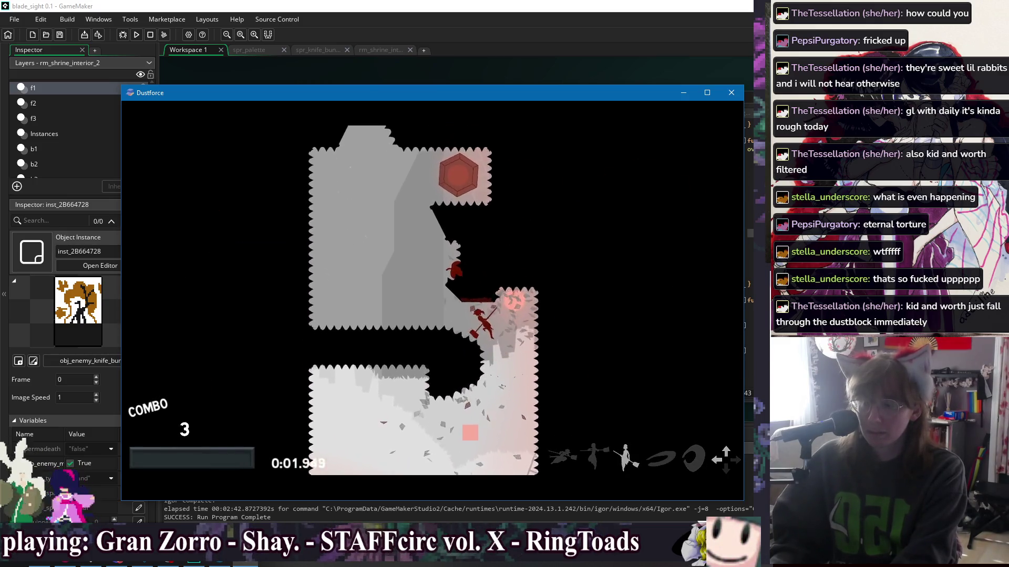
pyautogui.press('r')
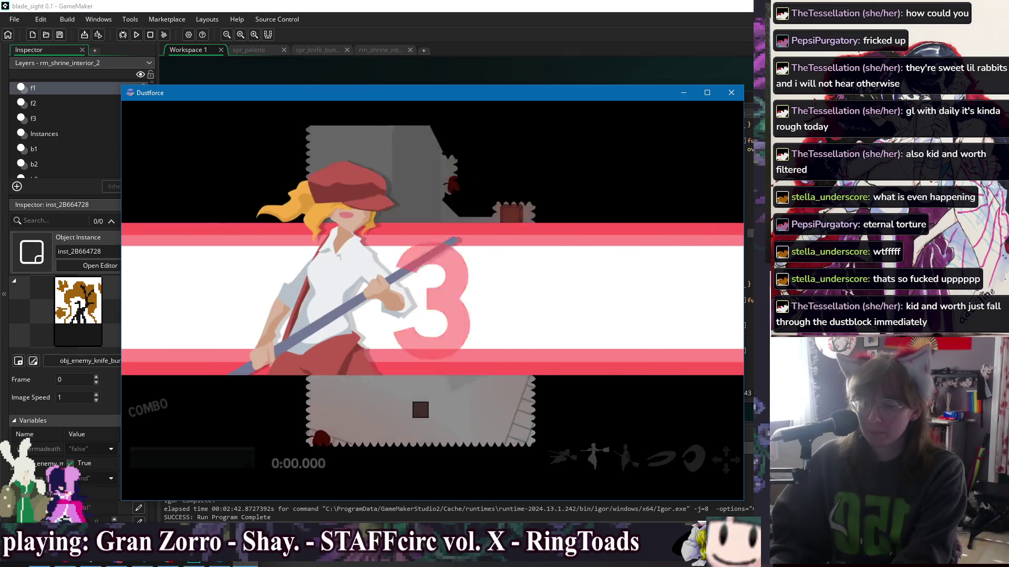
pyautogui.press('Right')
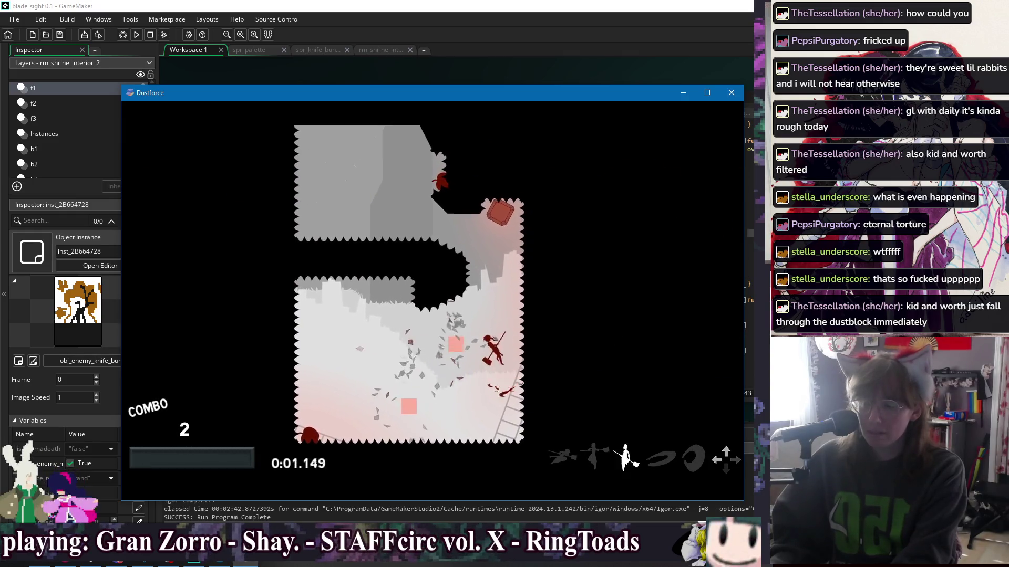
pyautogui.press('r')
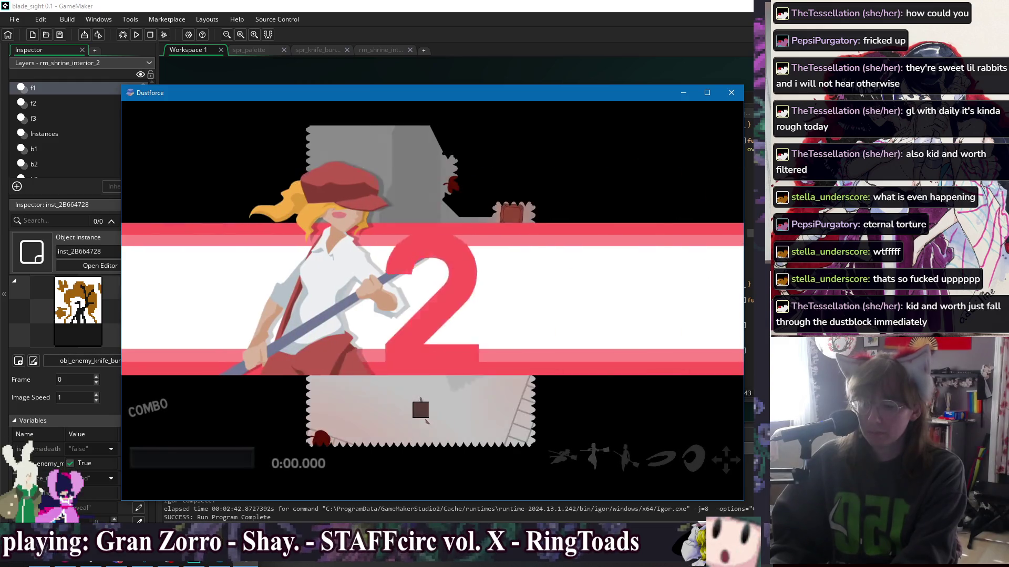
pyautogui.press('r')
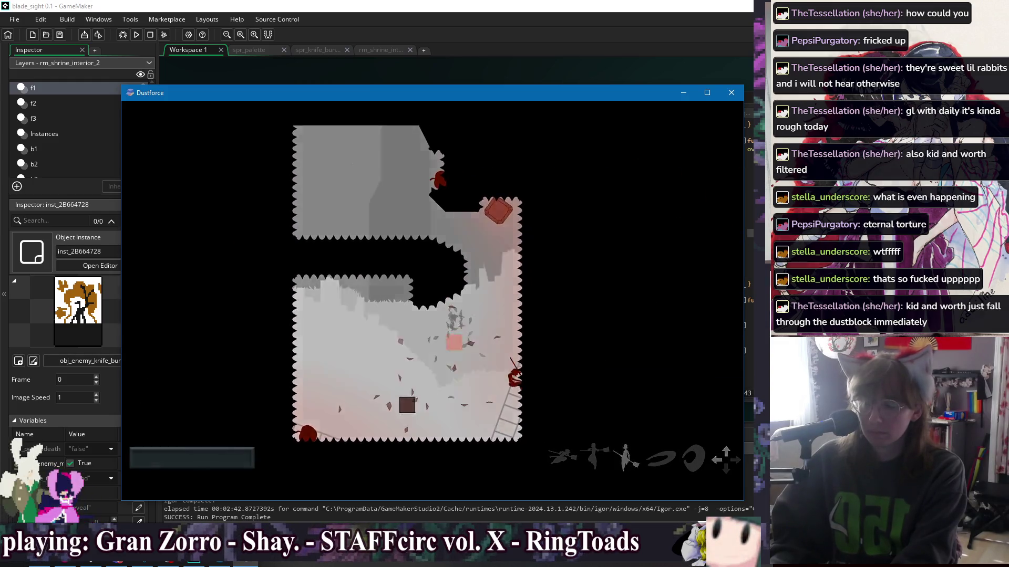
# Step: Keep retrying, clearing dust on the right and climbing into the upper area and shaft
pyautogui.press('Right')
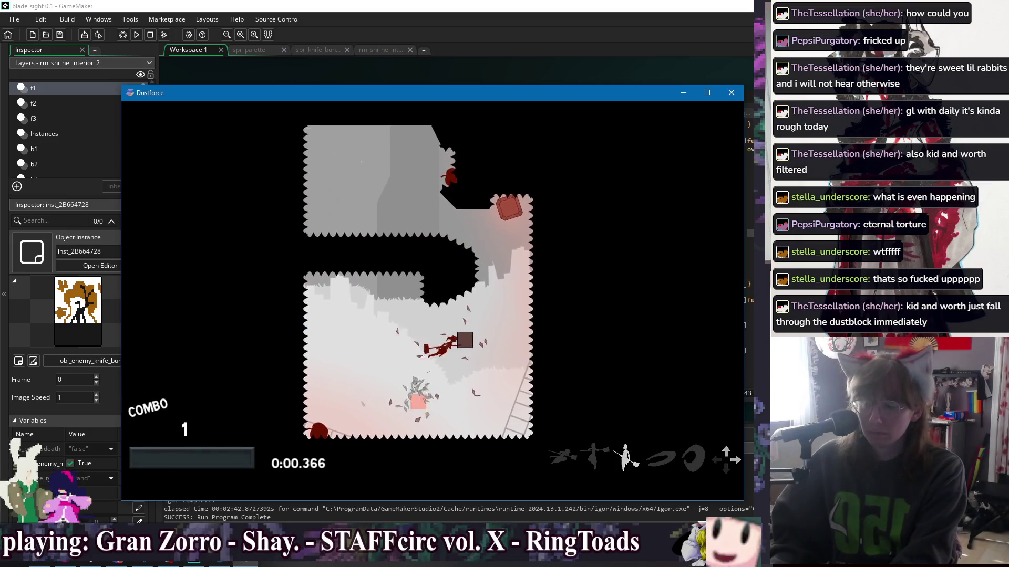
pyautogui.press('a')
pyautogui.press('a')
pyautogui.press('a')
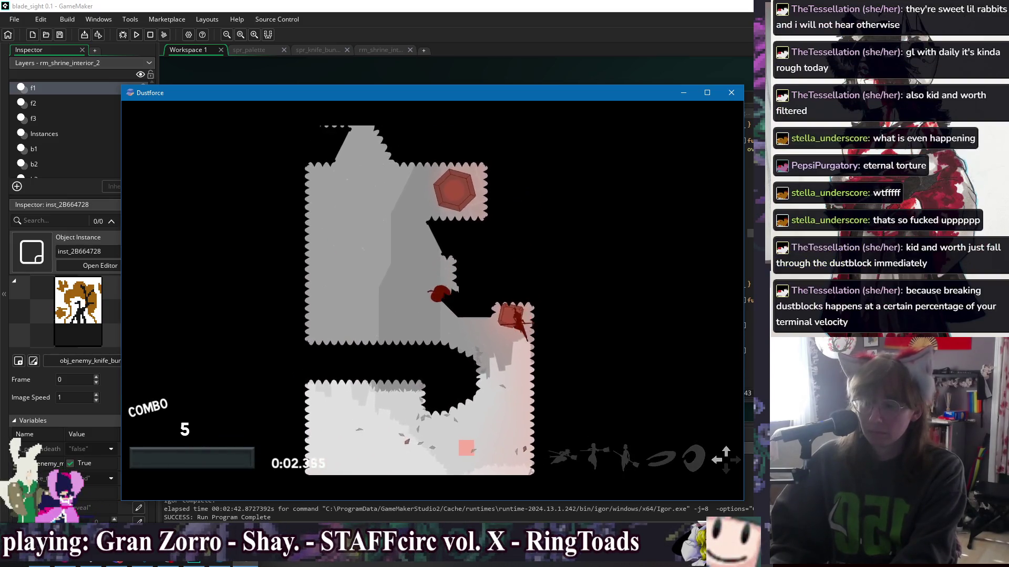
pyautogui.press('r')
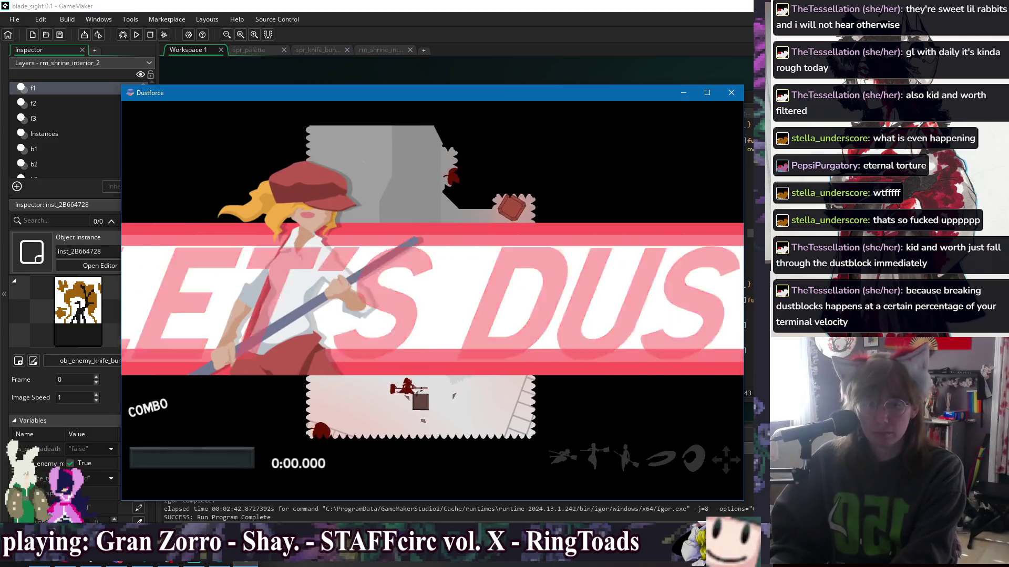
pyautogui.press('Left')
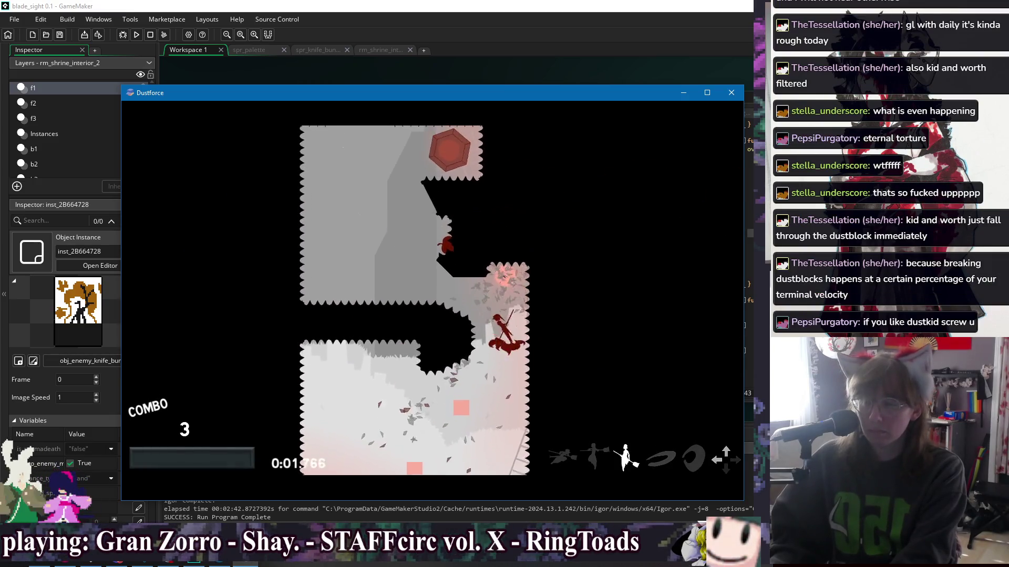
pyautogui.press('r')
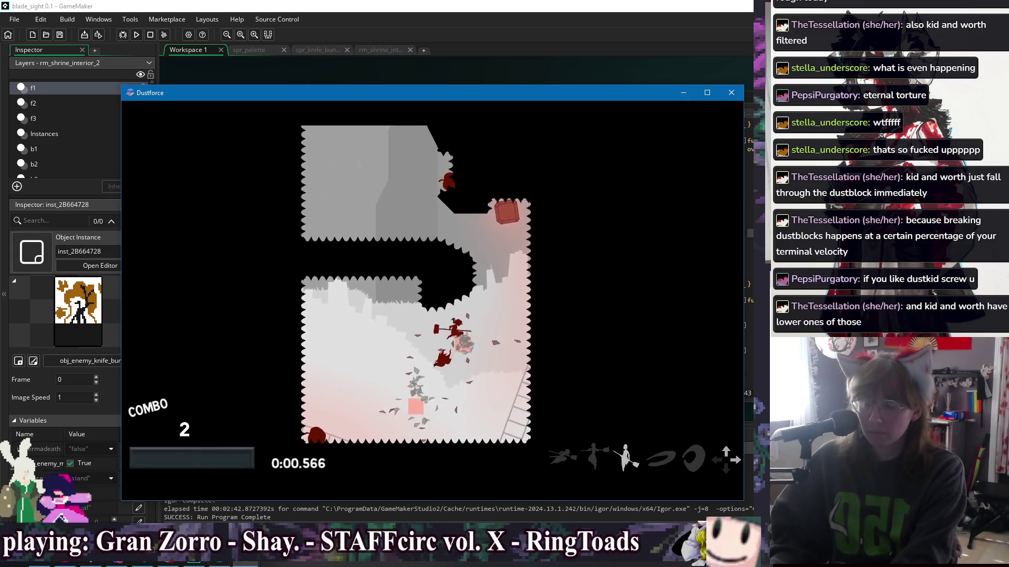
pyautogui.press('Left')
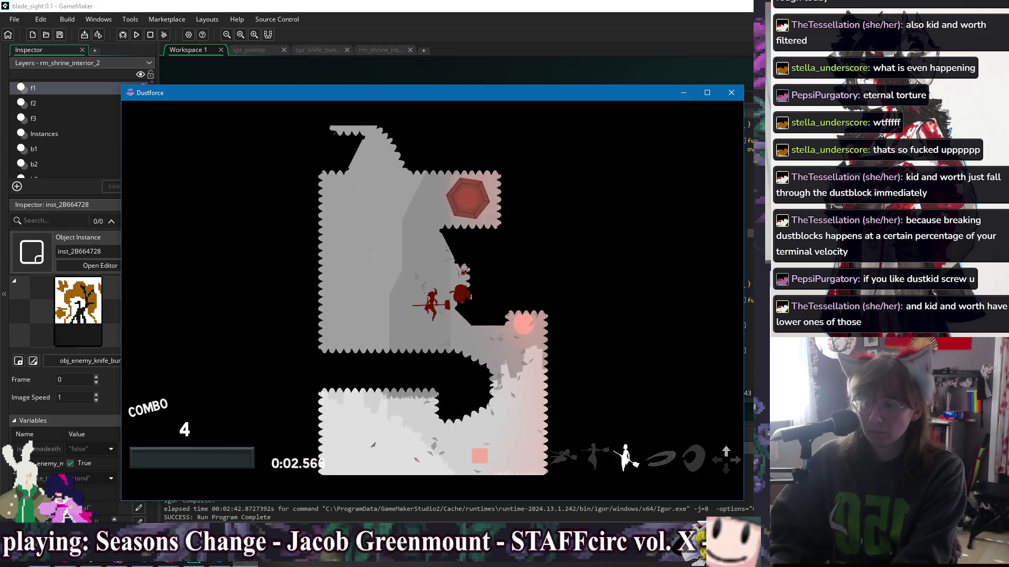
pyautogui.press('r')
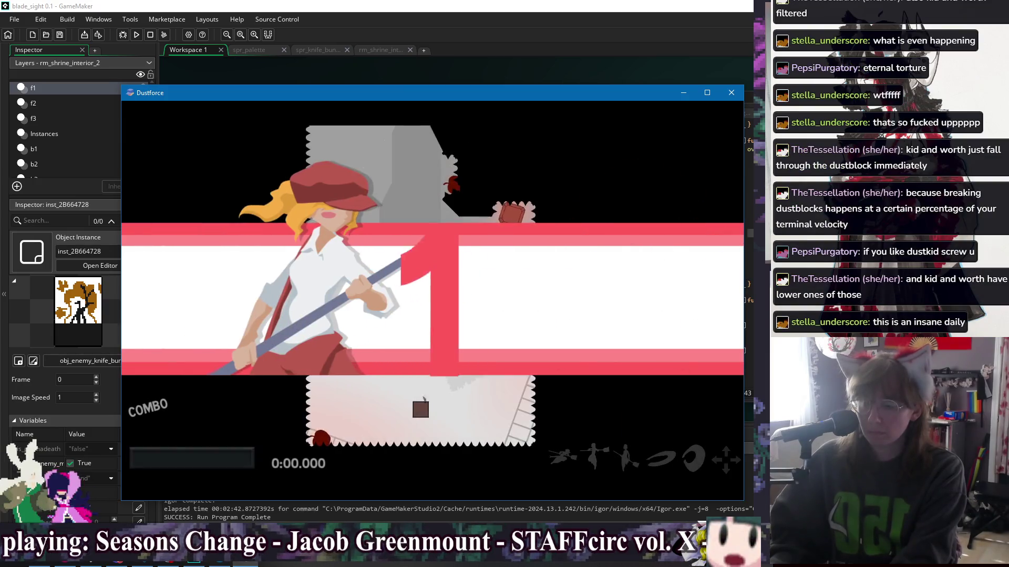
pyautogui.press('Up')
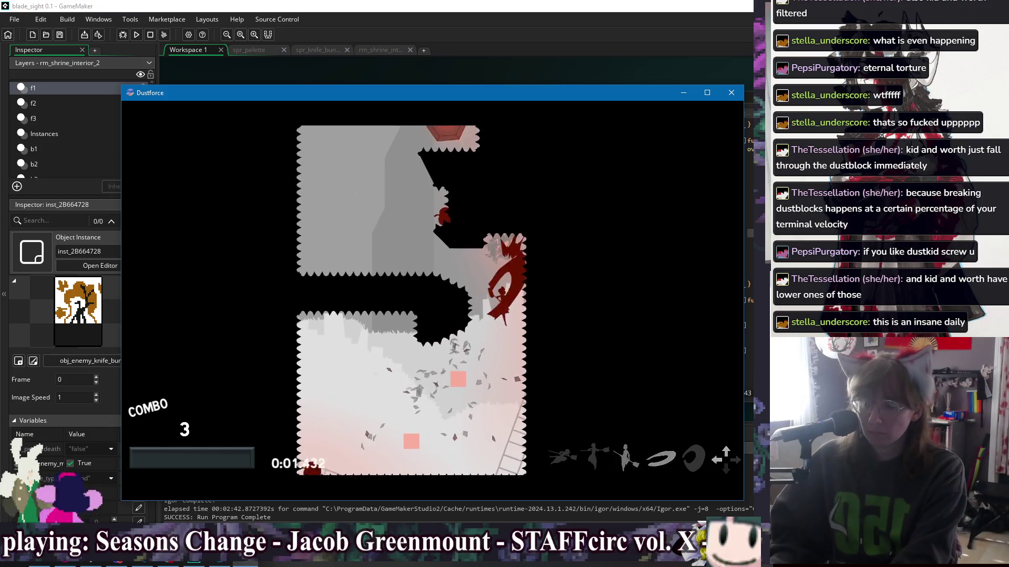
pyautogui.press('r')
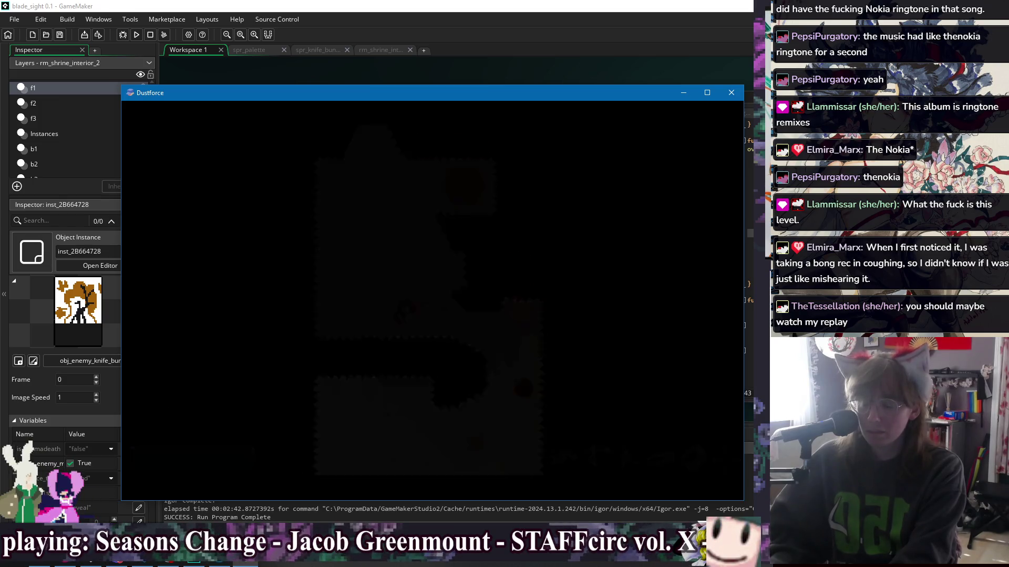
# Step: Pause the daily level and choose Exit Level to reach the confirmation prompt
pyautogui.press('Escape')
pyautogui.press('Down')
pyautogui.press('Down')
pyautogui.press('Down')
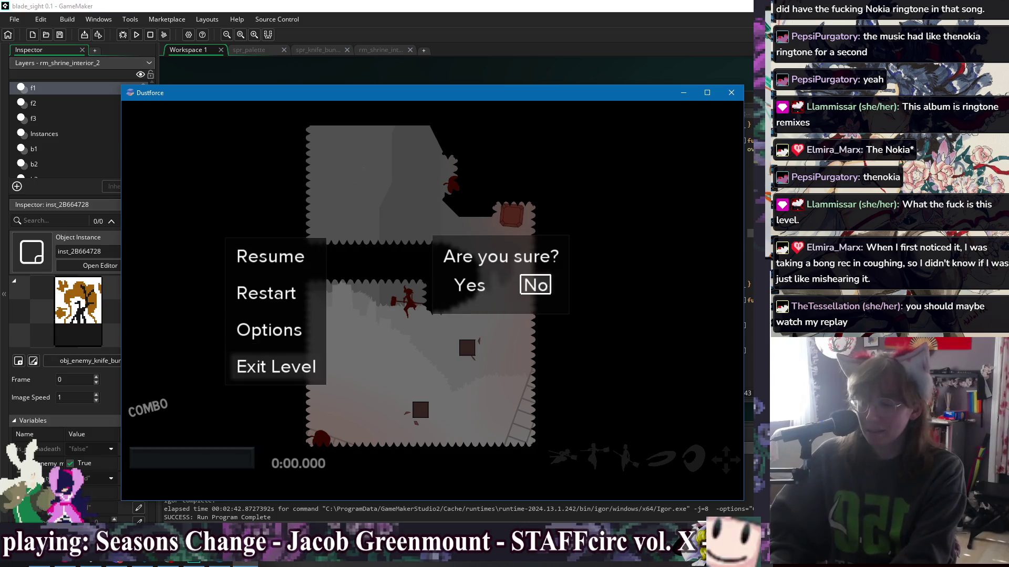
# Step: Exit the level, open the Dustkid Daily leaderboard and play the tenth-place replay
pyautogui.press('Return')
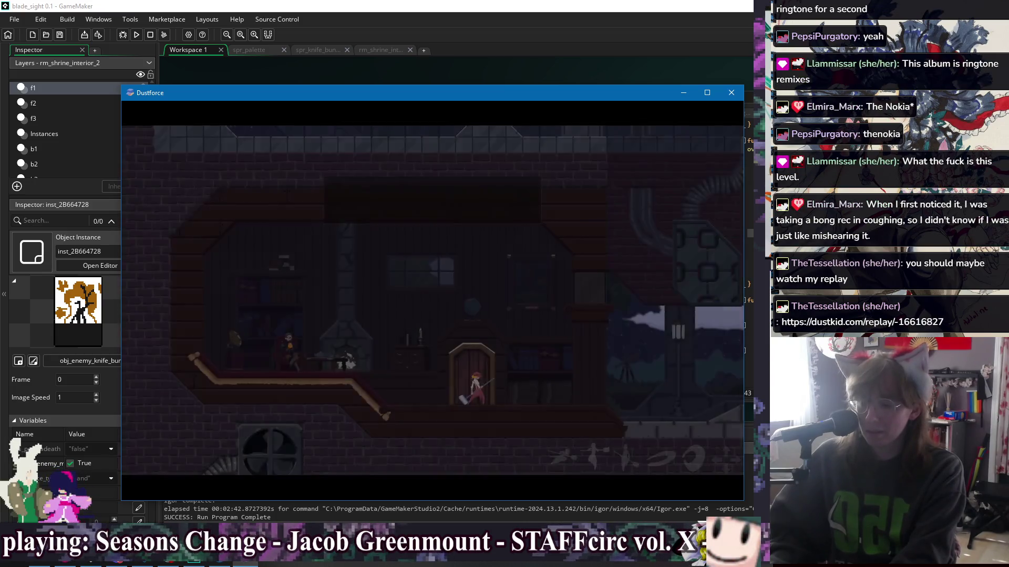
pyautogui.press('Left')
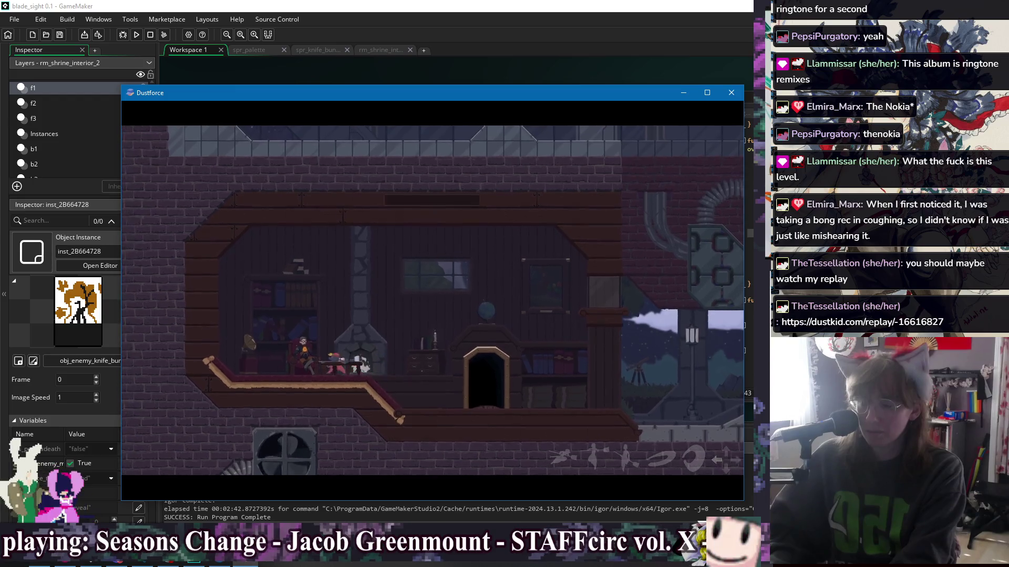
pyautogui.press('Right')
pyautogui.press('Down')
pyautogui.press('Down')
pyautogui.press('Down')
pyautogui.press('Return')
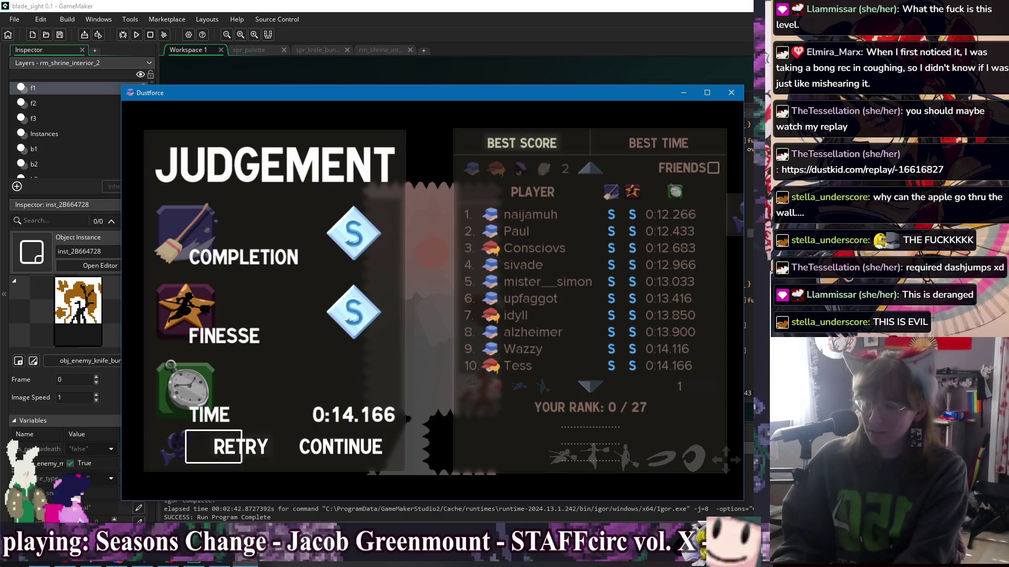
# Step: Replay the row 10 leaderboard run again, then close Dustforce
pyautogui.press('Right')
pyautogui.press('Right')
pyautogui.press('Left')
pyautogui.press('Right')
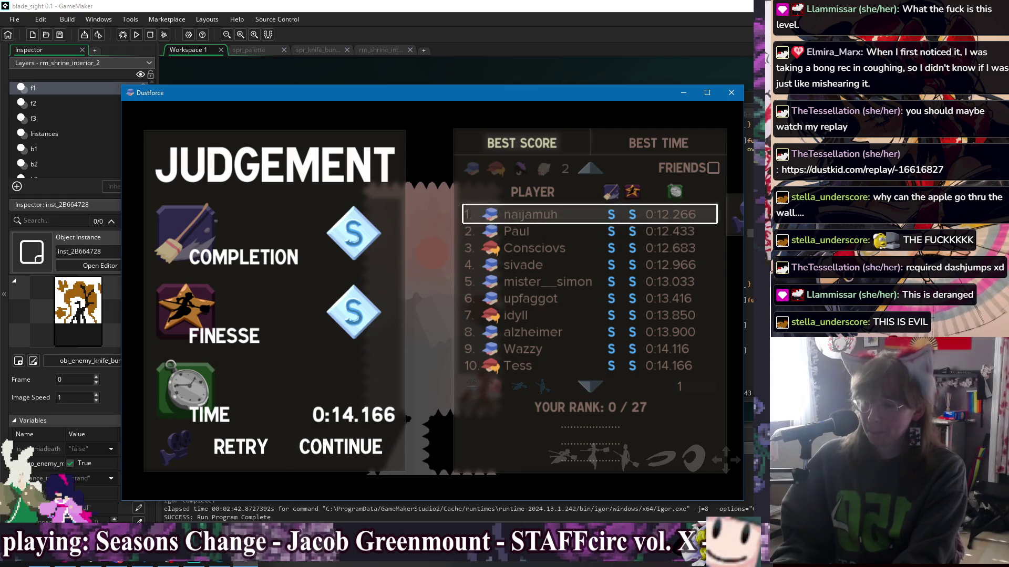
pyautogui.press('Down')
pyautogui.press('Down')
pyautogui.press('Down')
pyautogui.press('Right')
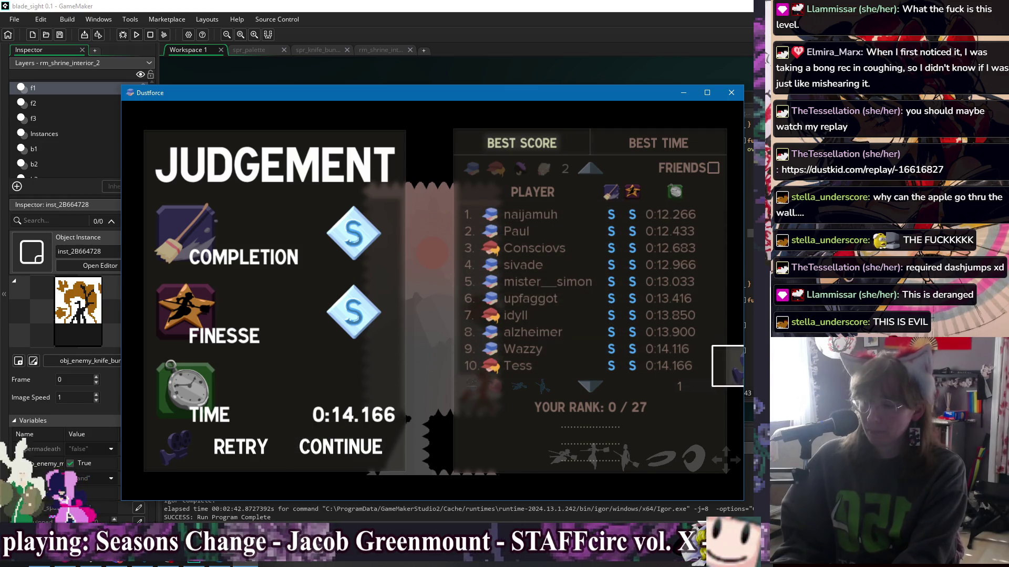
pyautogui.press('Return')
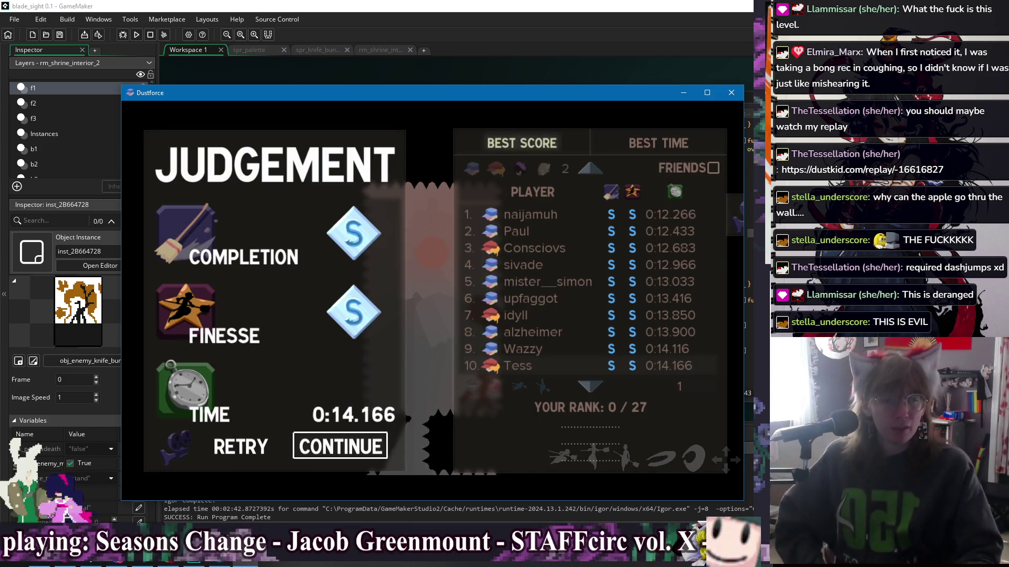
pyautogui.click(732, 94)
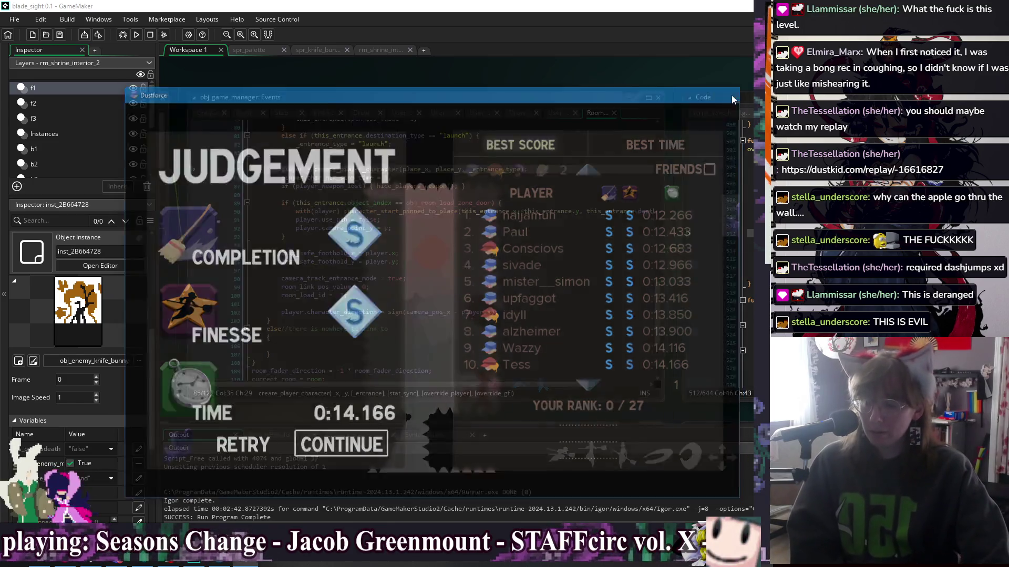
pyautogui.click(502, 252)
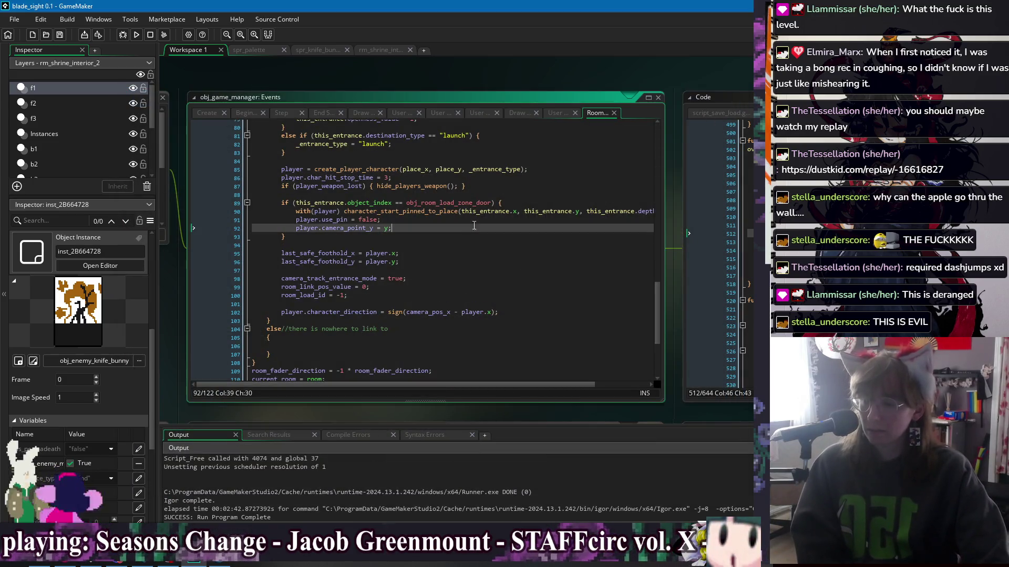
pyautogui.click(536, 196)
pyautogui.click(545, 260)
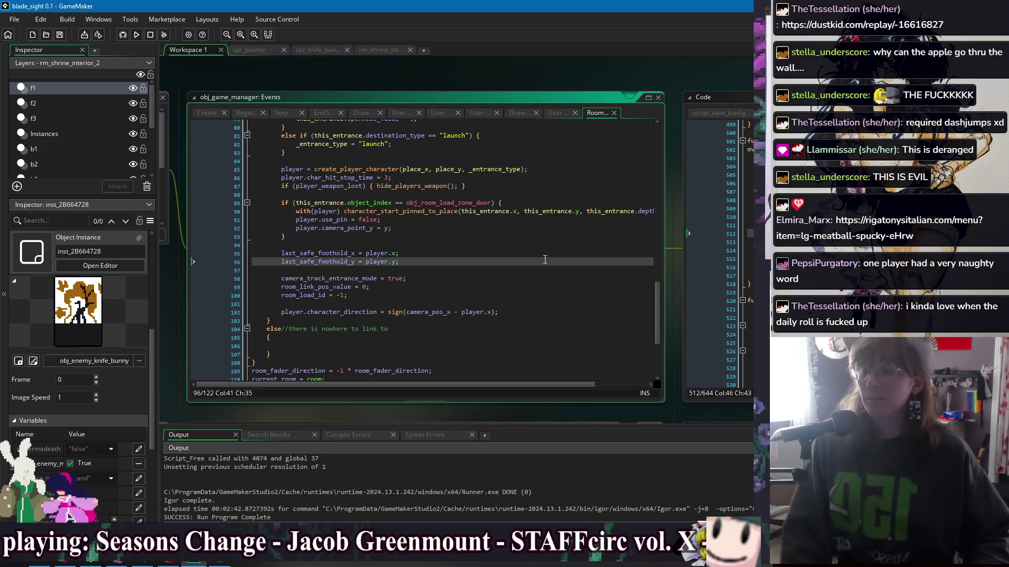
pyautogui.click(431, 337)
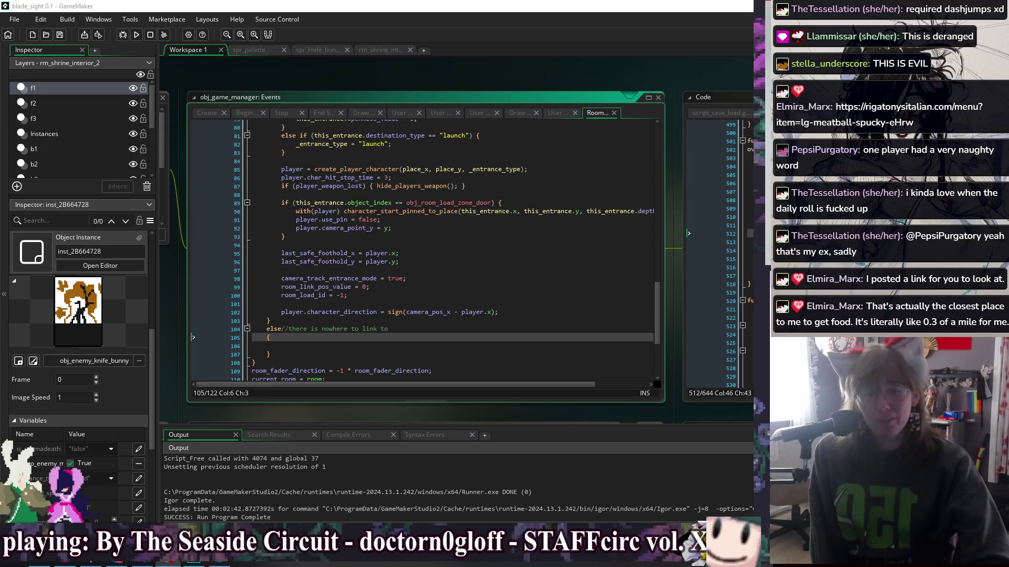
pyautogui.click(419, 344)
pyautogui.click(434, 337)
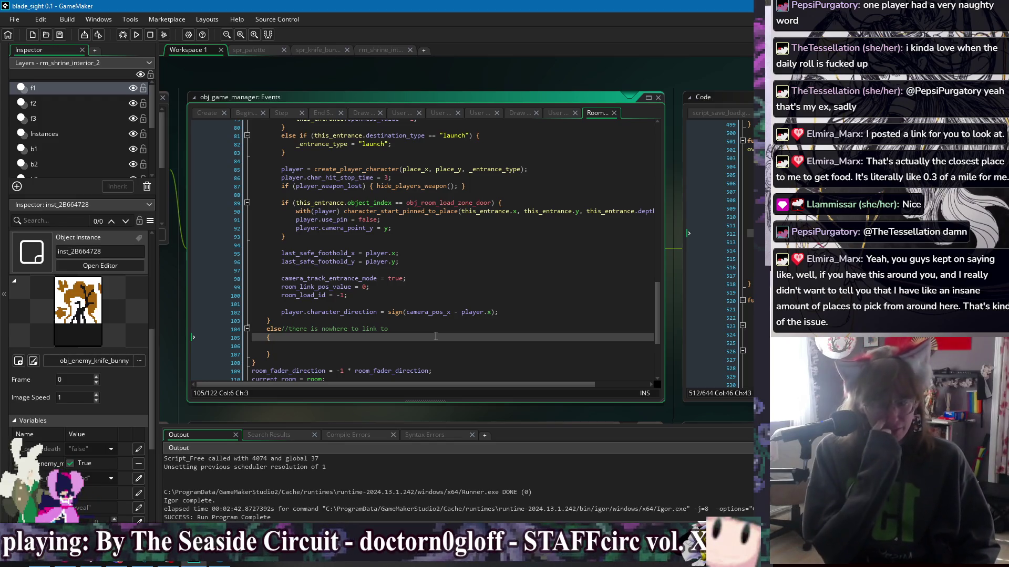
pyautogui.click(442, 346)
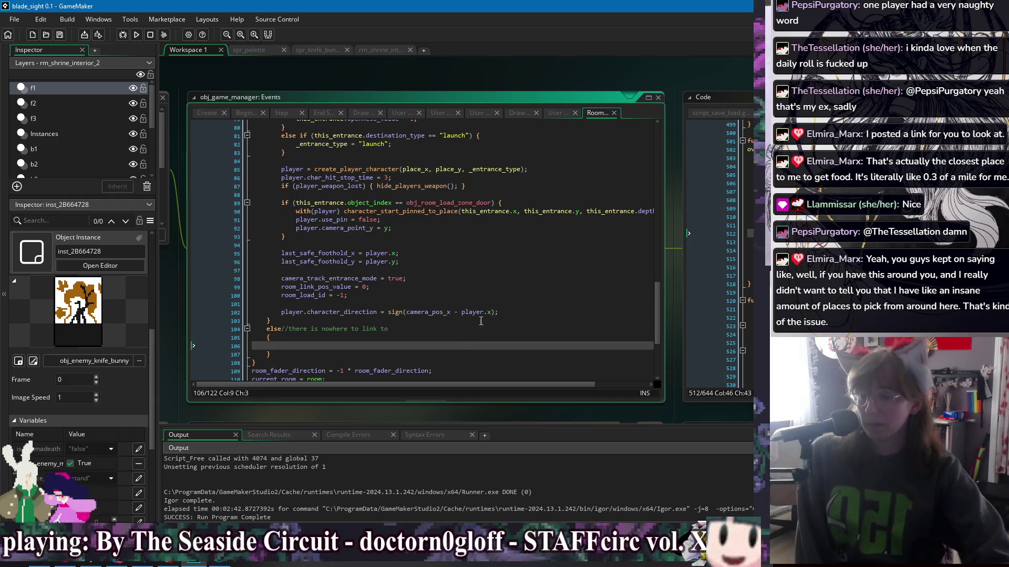
pyautogui.click(525, 286)
# Step: Review lines 93–101 around camera_track_entrance_mode in the Room event, then build and run
pyautogui.click(530, 277)
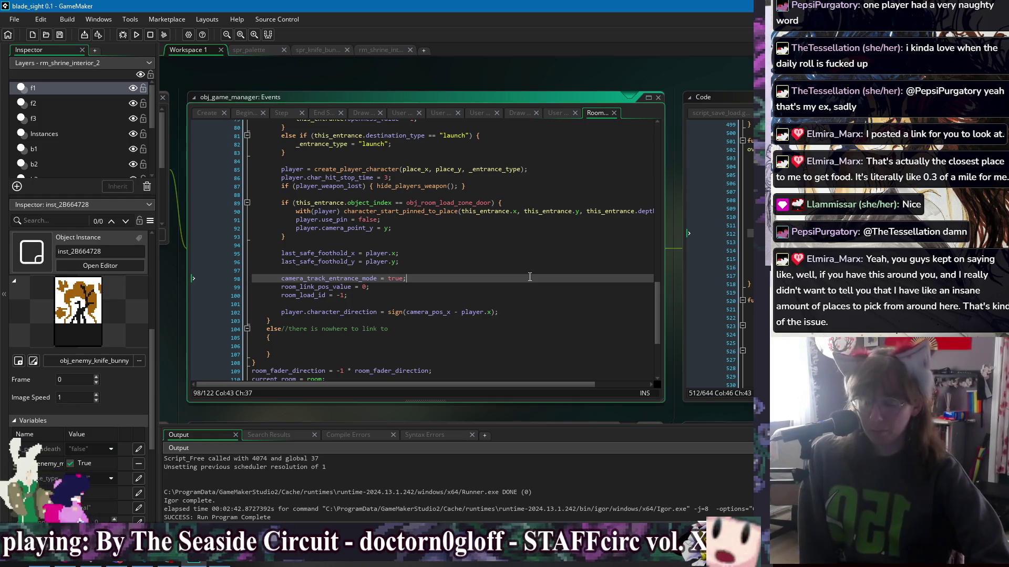
pyautogui.click(528, 271)
pyautogui.click(517, 237)
pyautogui.click(512, 253)
pyautogui.click(504, 279)
pyautogui.click(502, 296)
pyautogui.click(499, 304)
pyautogui.click(497, 253)
pyautogui.click(493, 244)
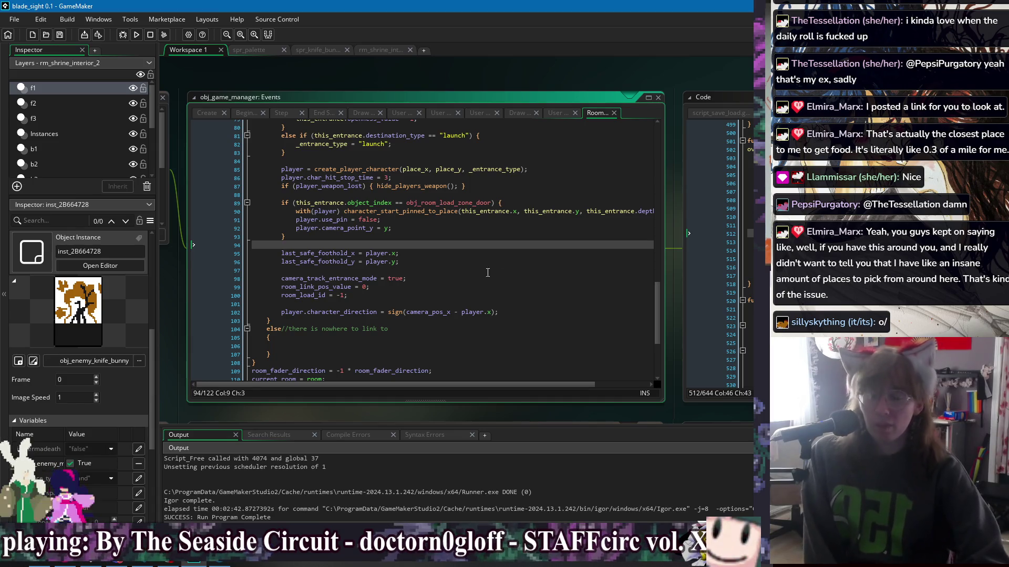
pyautogui.click(137, 35)
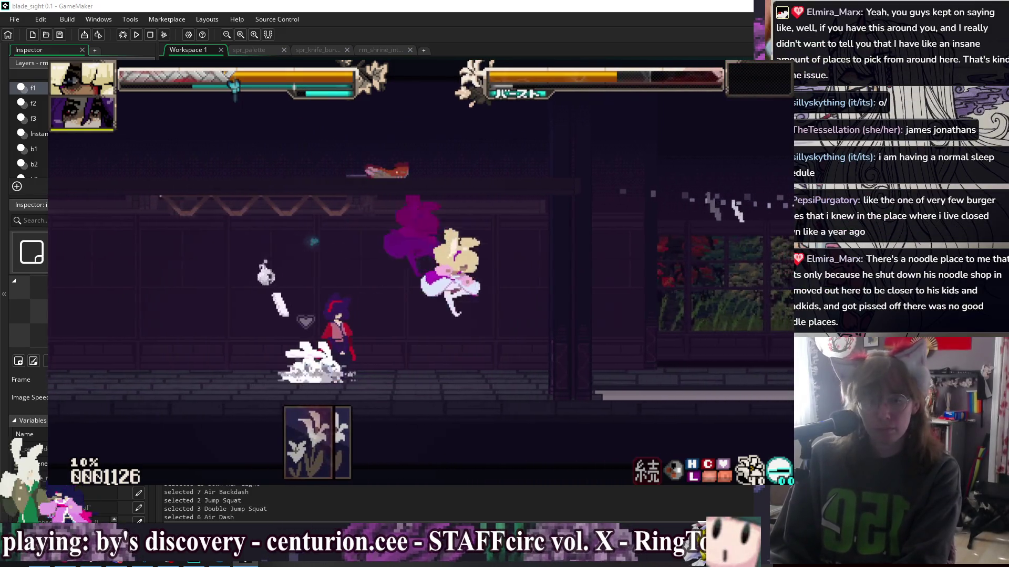
# Step: Close the running blade_sight game and return to the project code
pyautogui.press('Escape')
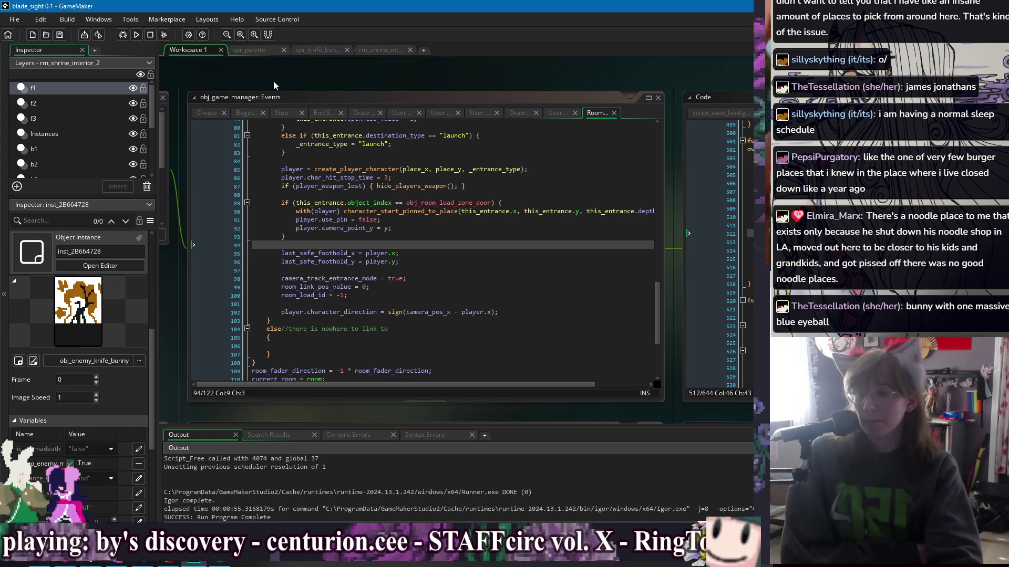
# Step: Check the knife bunny sprite, then open obj_enemy_knife_bunny's Create event from the Windows list
pyautogui.click(323, 49)
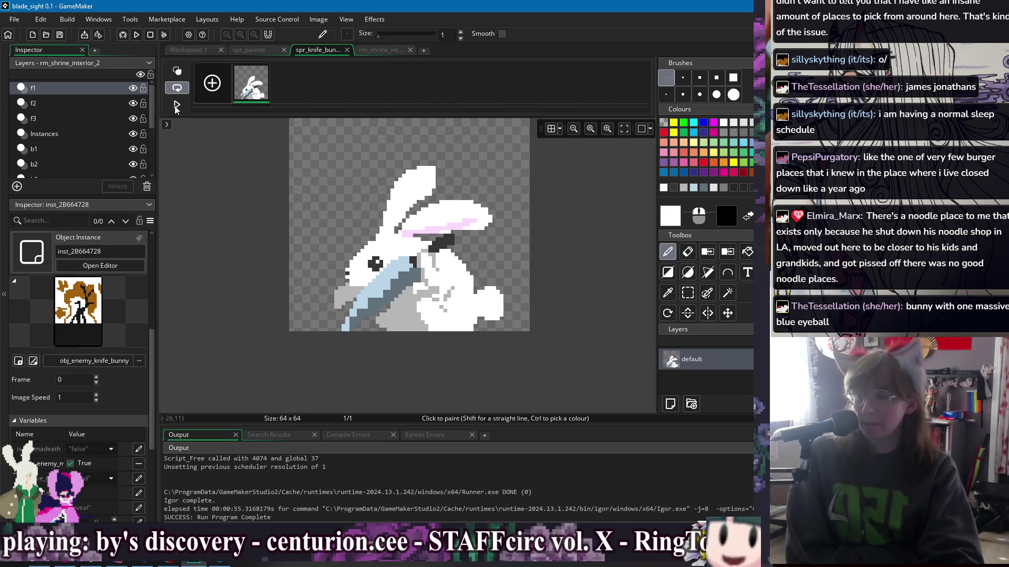
pyautogui.click(187, 50)
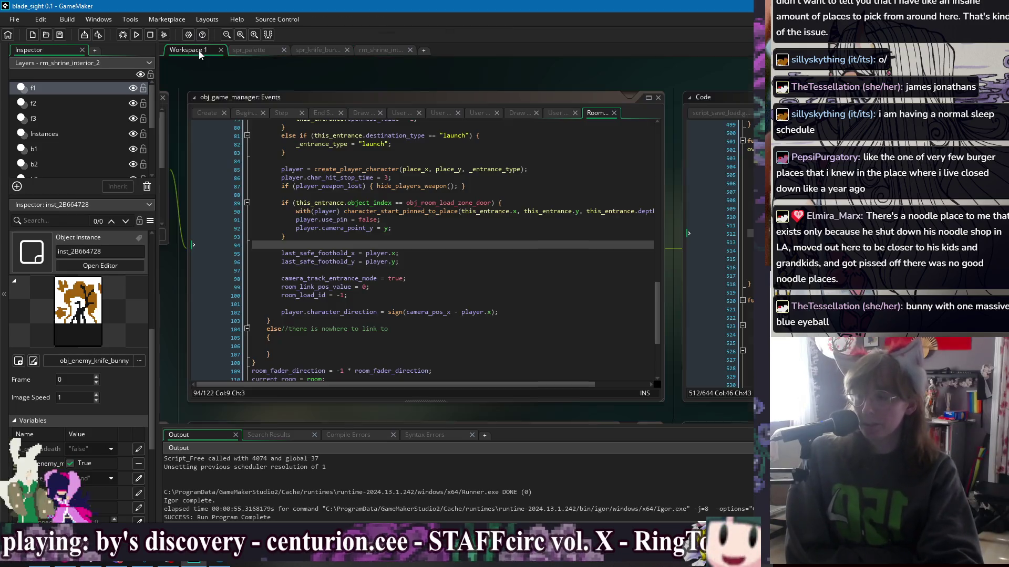
pyautogui.rightClick(379, 72)
pyautogui.moveTo(402, 84)
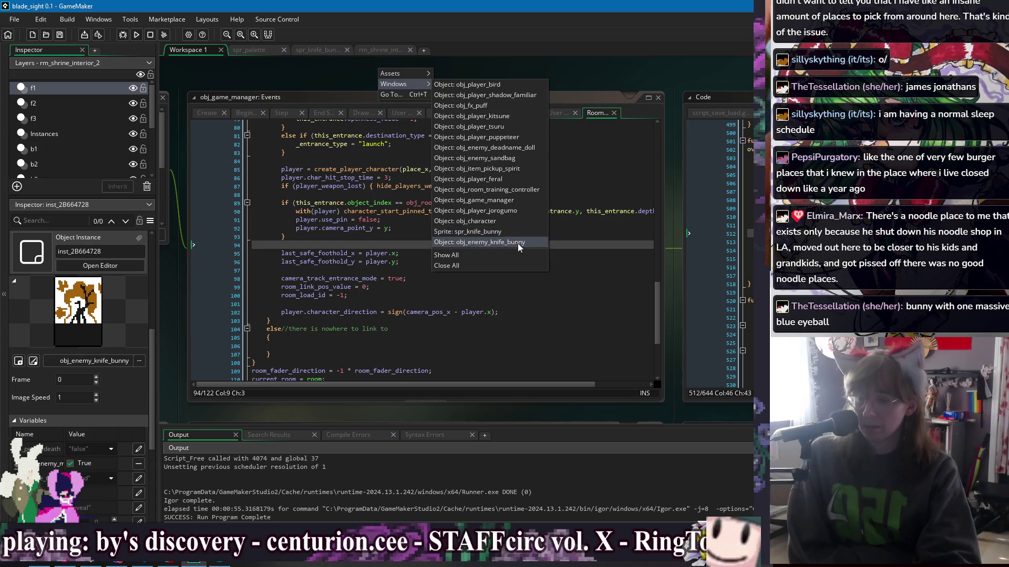
pyautogui.click(518, 243)
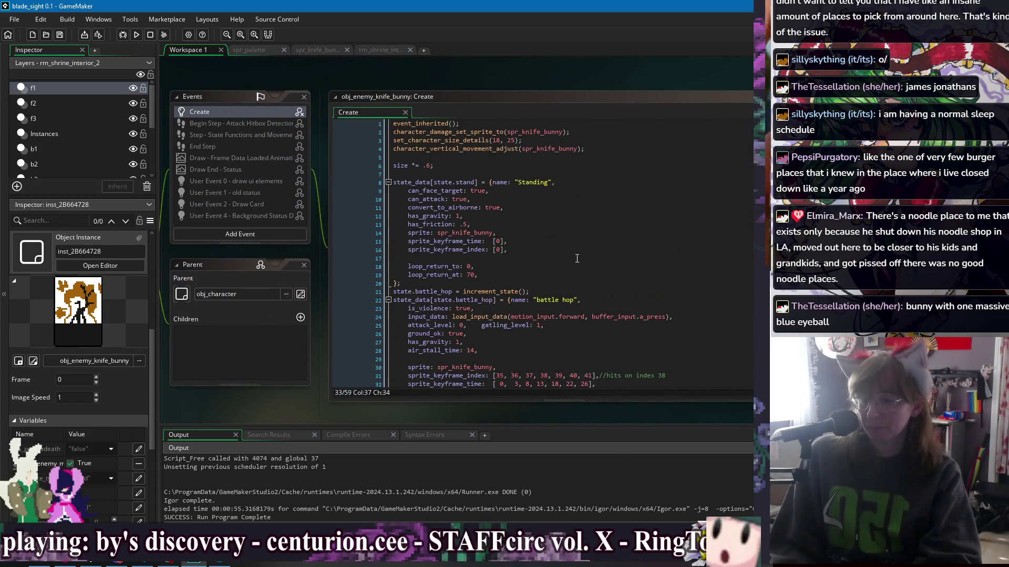
# Step: Change the size multiplier on line 6 from .6 to 1 and run the game
pyautogui.click(421, 166)
pyautogui.press('Delete')
pyautogui.press('Delete')
pyautogui.write('1')
pyautogui.press('F5')
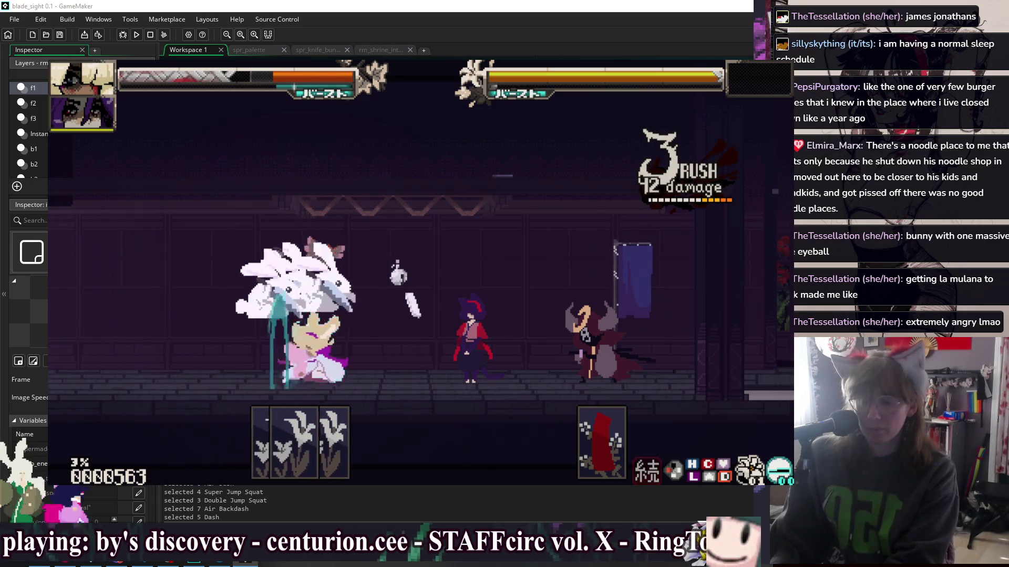
# Step: Show hitbox overlays to watch the full-size bunny fight, then quit the game
pyautogui.press('h')
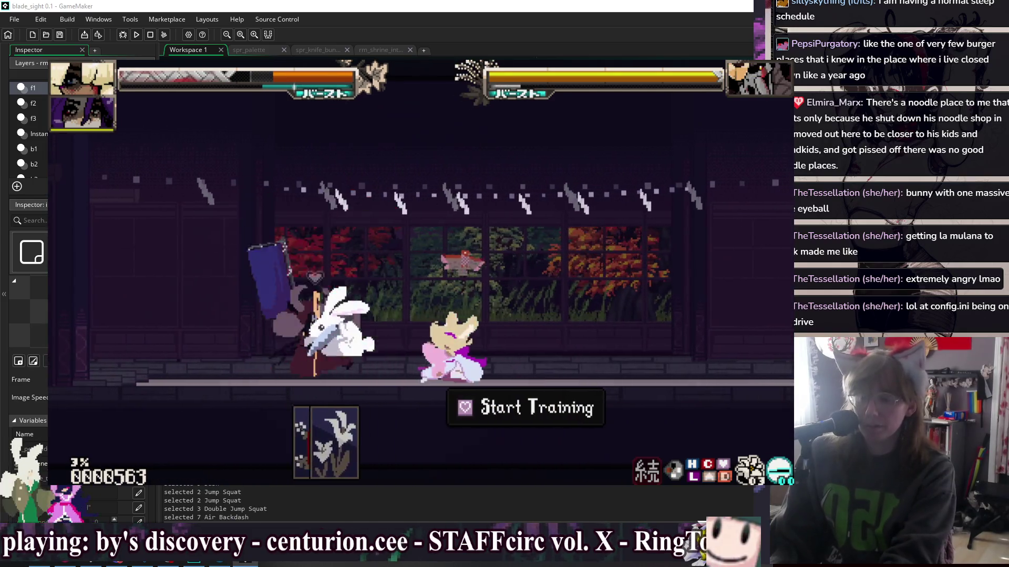
pyautogui.hotkey('alt', 'F4')
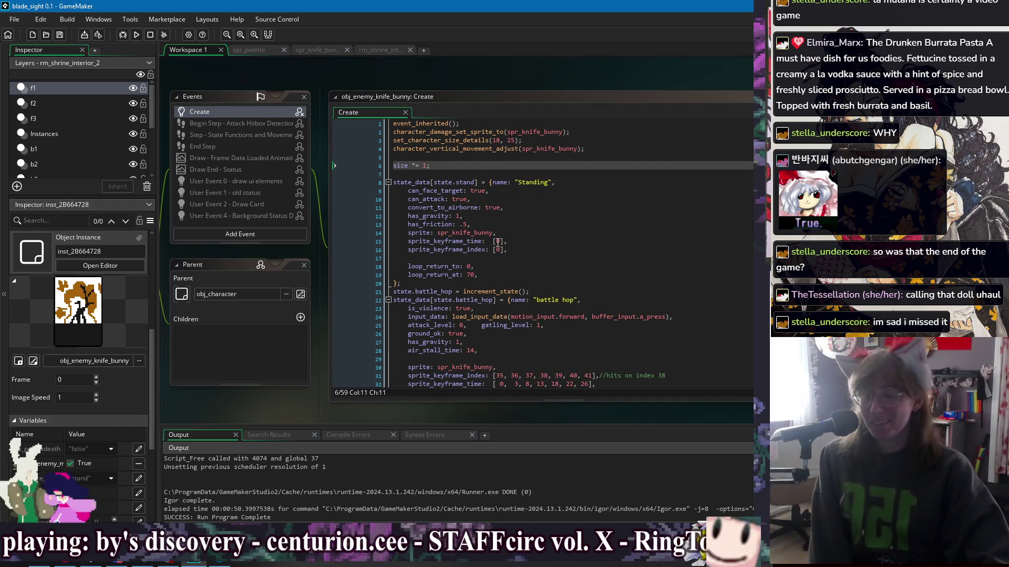
# Step: Go to the Standing state's keyframe index line in the knife bunny Create event
pyautogui.click(525, 250)
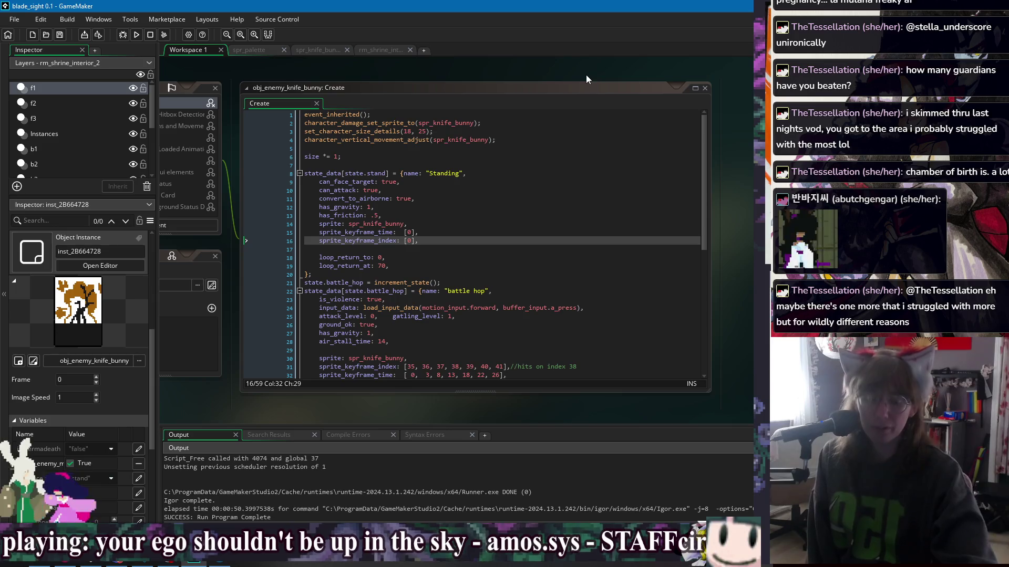
# Step: Review Standing's has_friction value and the battle hop input_data and ground_ok lines
pyautogui.click(541, 190)
pyautogui.click(526, 216)
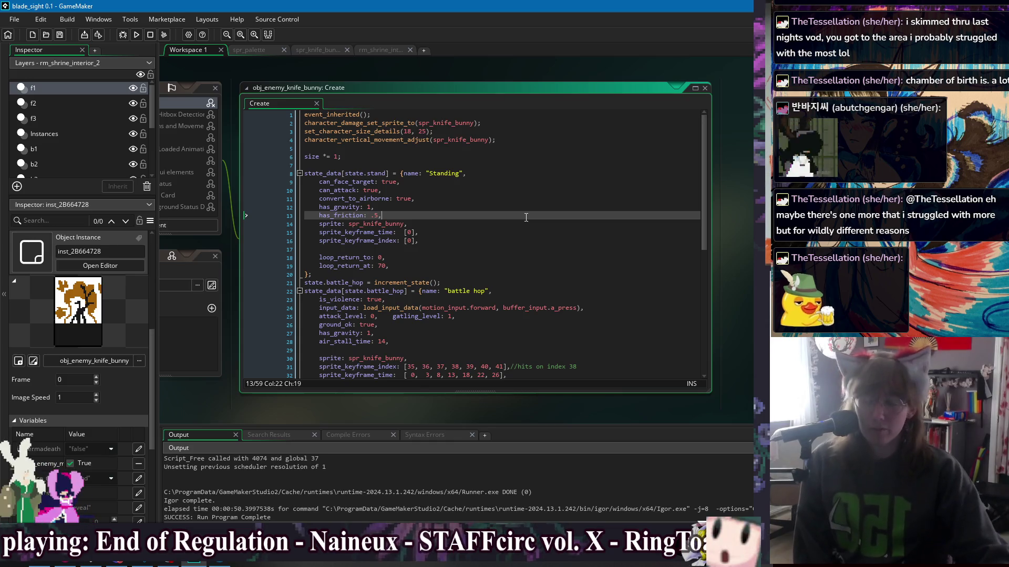
pyautogui.click(570, 307)
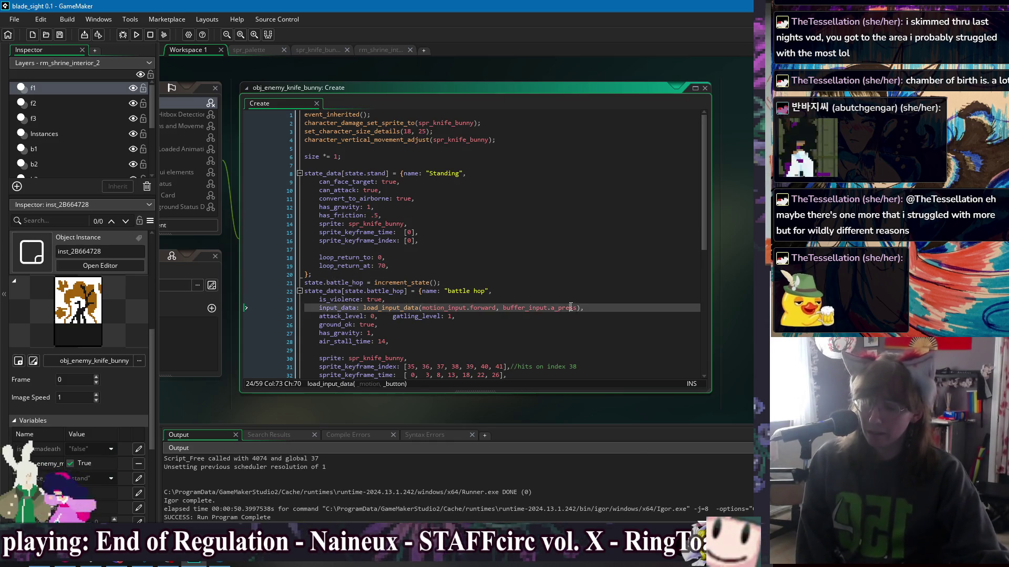
pyautogui.click(599, 326)
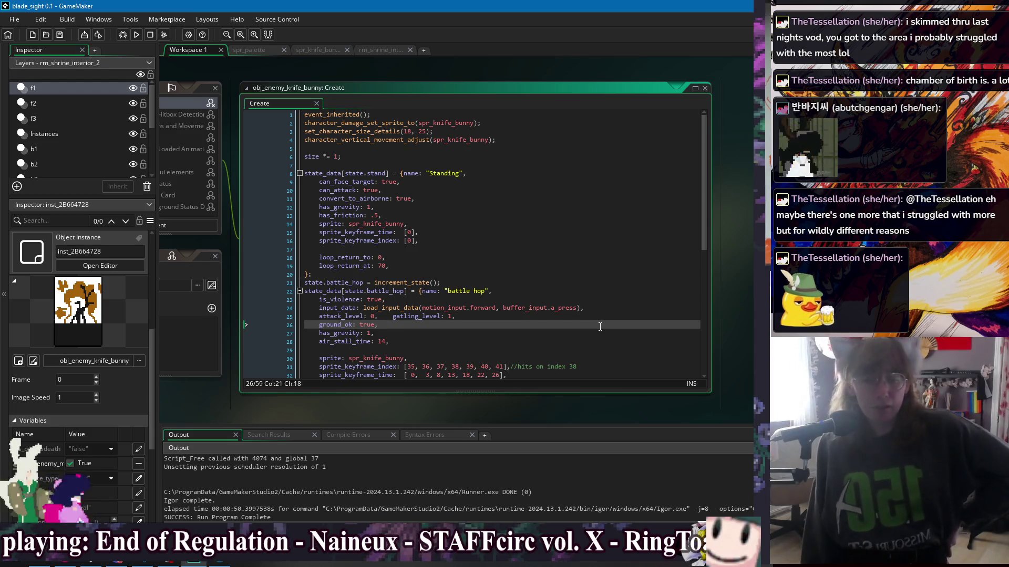
# Step: Review the Standing state's can_attack, convert_to_airborne and has_friction settings
pyautogui.press('Up')
pyautogui.press('Up')
pyautogui.press('Up')
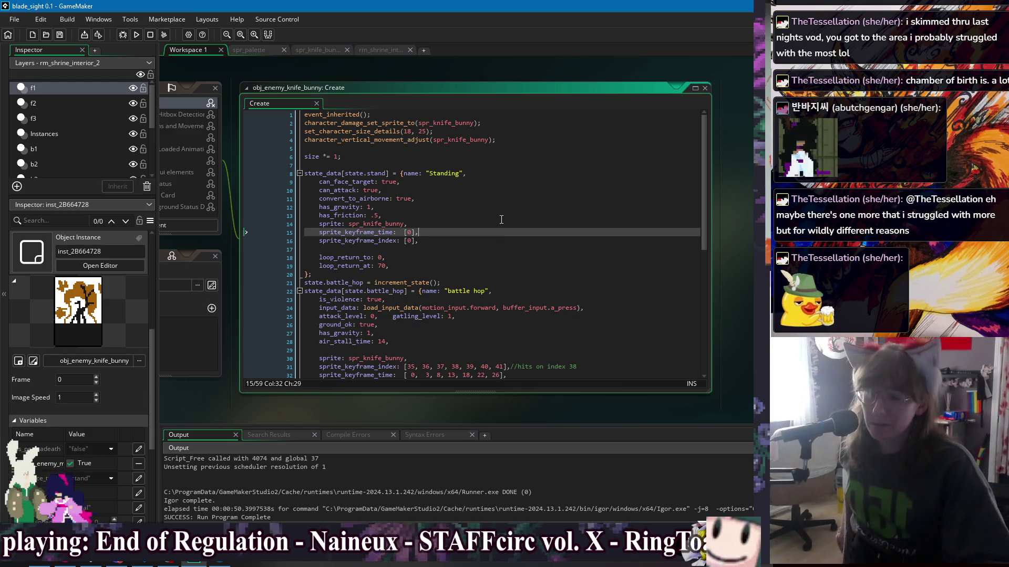
pyautogui.click(524, 176)
pyautogui.click(541, 198)
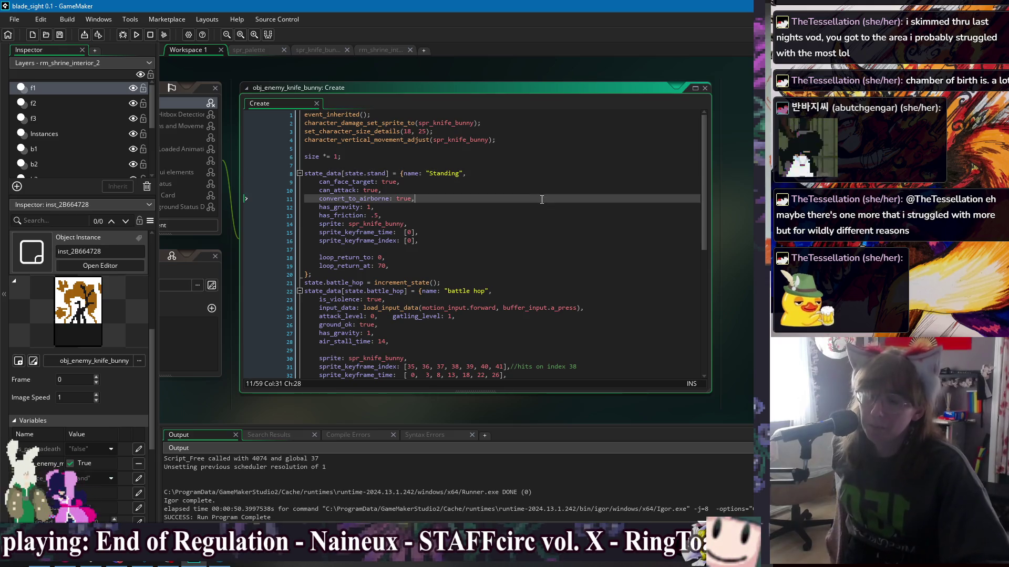
pyautogui.click(548, 213)
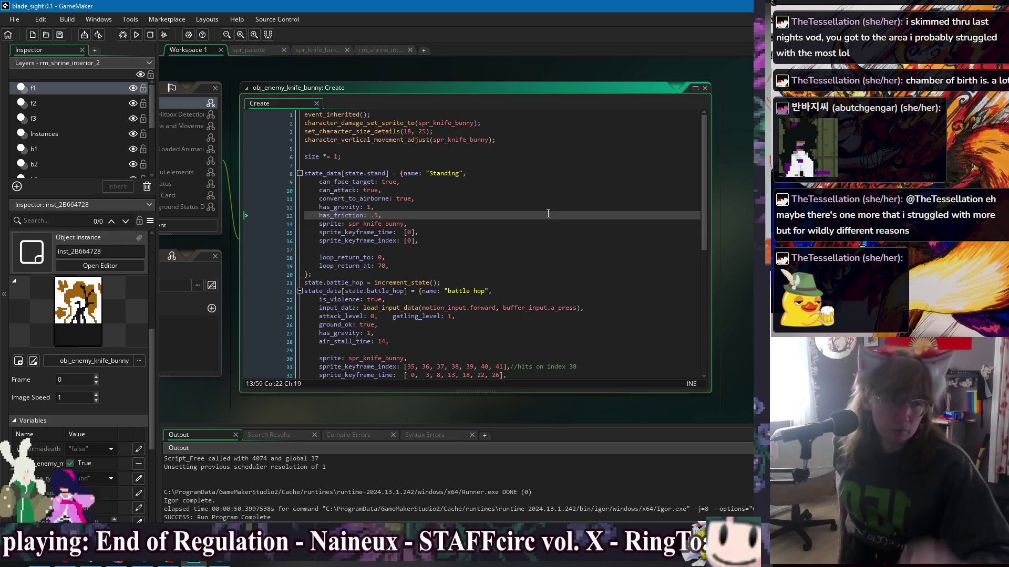
pyautogui.click(516, 200)
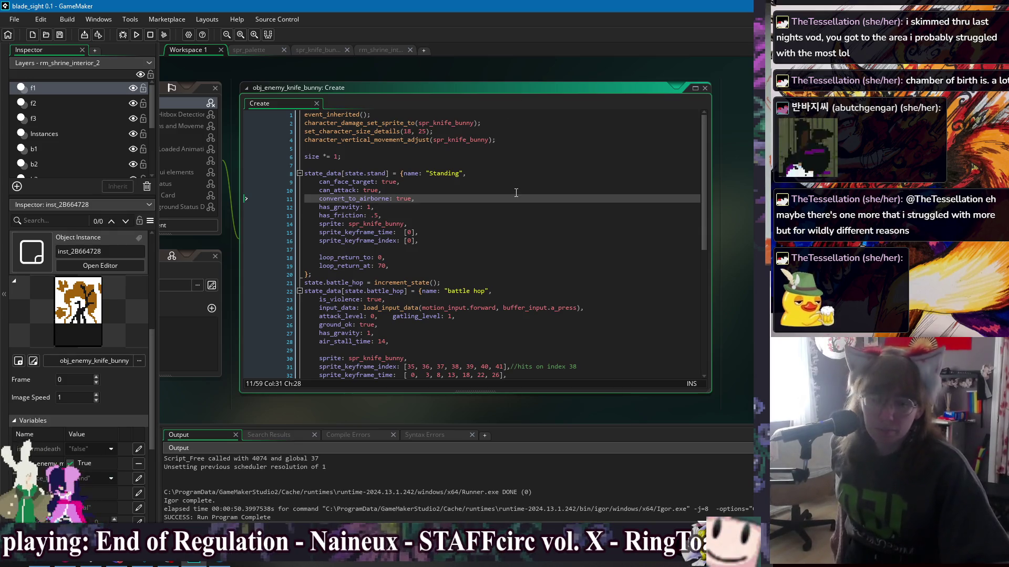
pyautogui.click(516, 192)
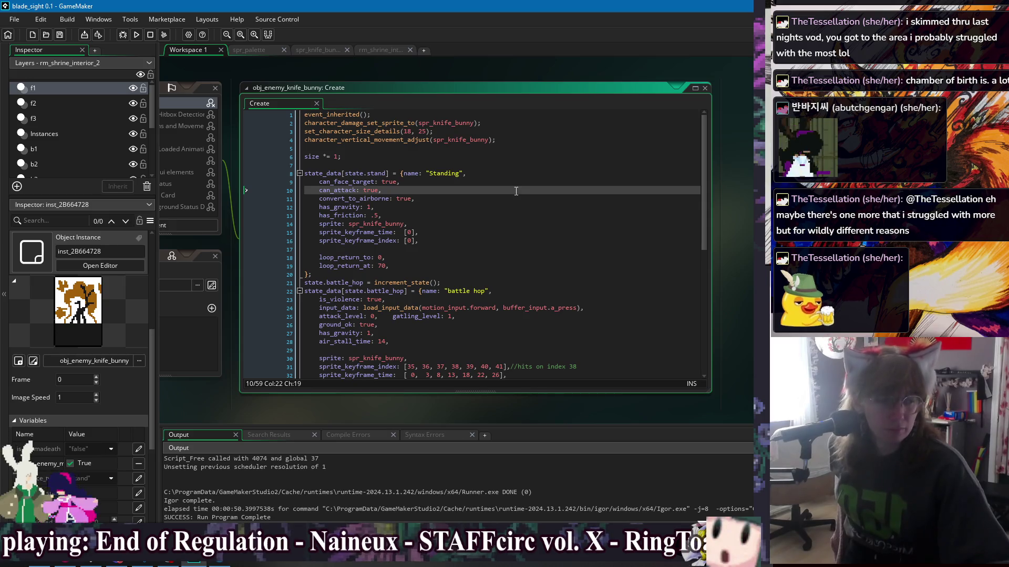
pyautogui.click(523, 216)
# Step: Review Standing's spr_knife_bunny sprite, [0] keyframe lines and loop_return_at 70 and loop_return_to settings
pyautogui.click(527, 233)
pyautogui.click(528, 241)
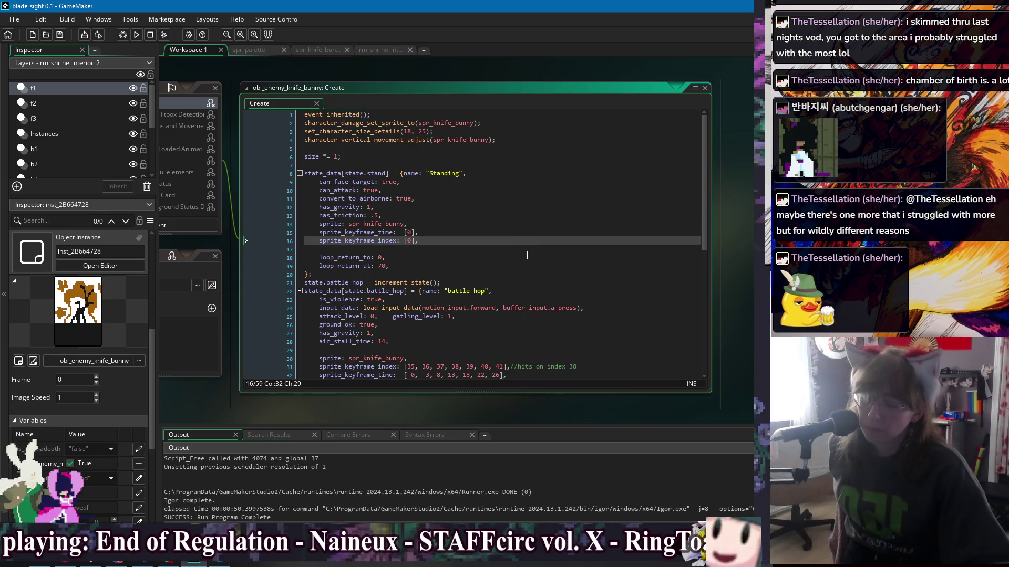
pyautogui.click(530, 257)
pyautogui.click(533, 266)
pyautogui.click(534, 260)
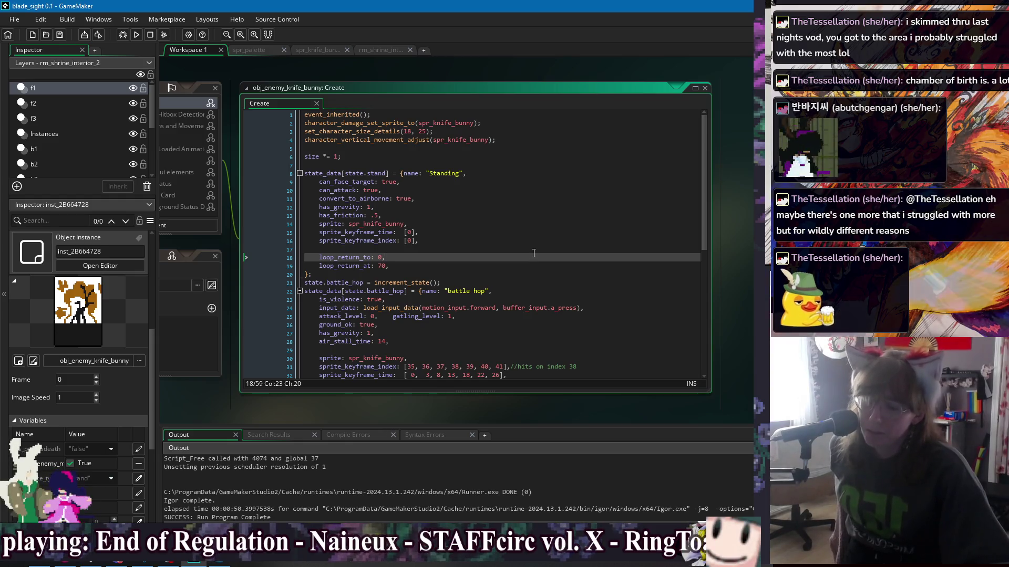
pyautogui.click(535, 225)
pyautogui.click(537, 243)
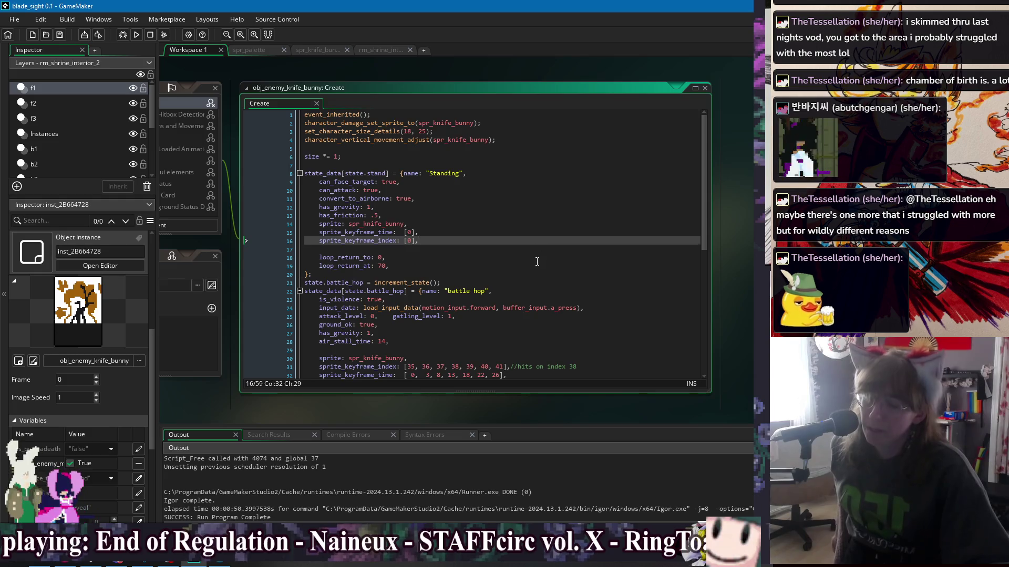
pyautogui.click(534, 257)
pyautogui.click(529, 224)
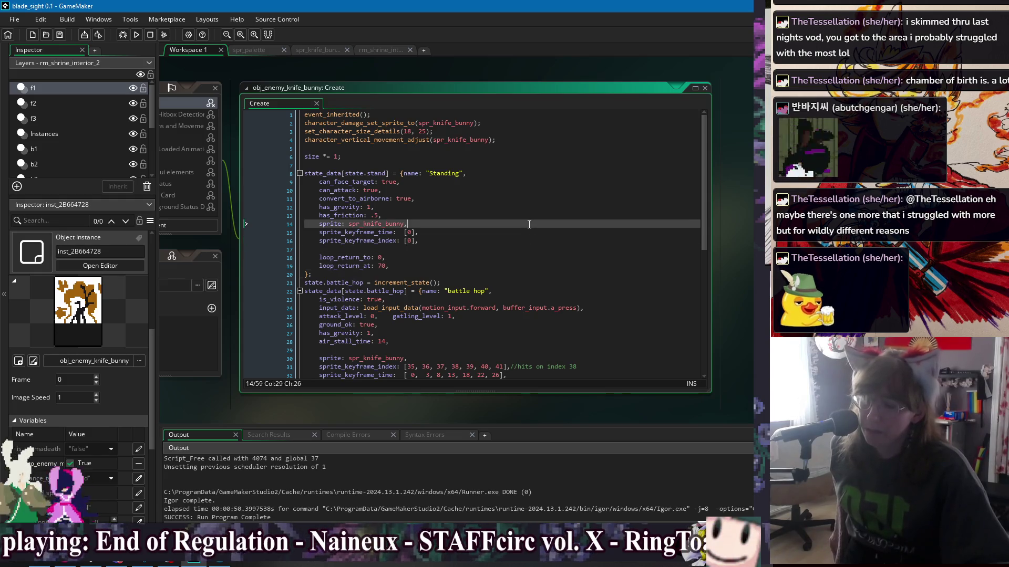
pyautogui.click(530, 241)
pyautogui.scroll(-6, 531, 244)
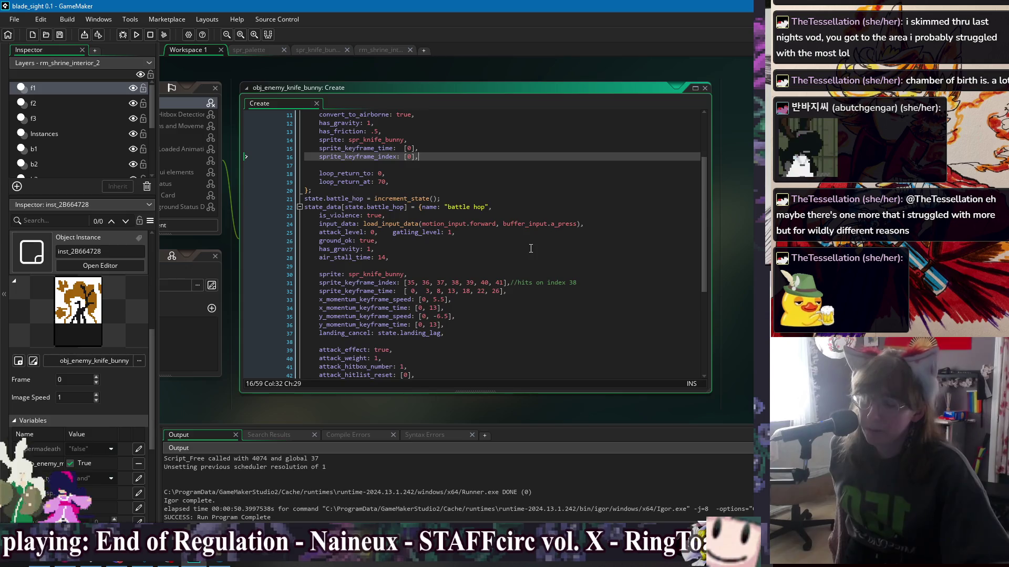
pyautogui.scroll(-1, 530, 246)
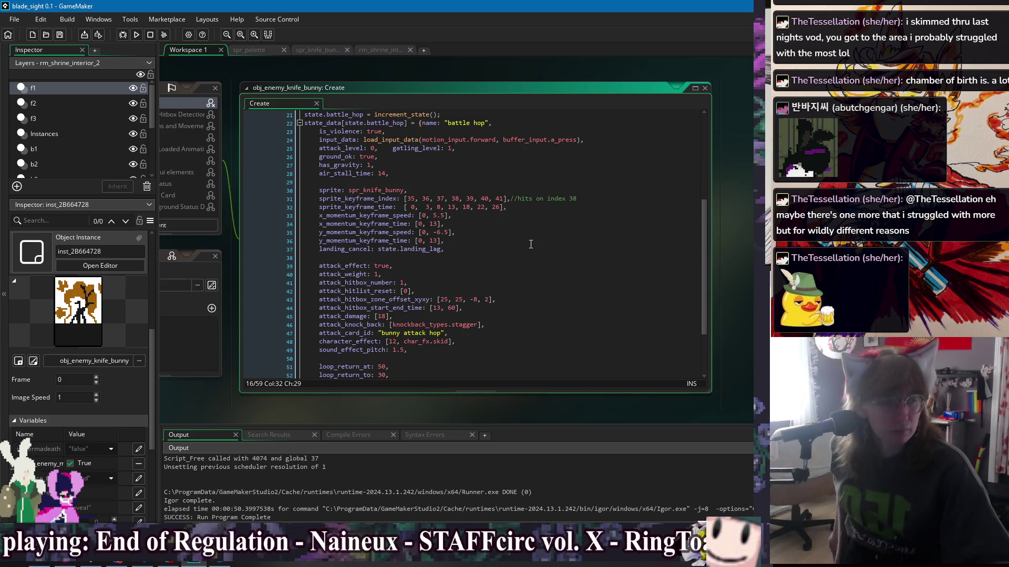
pyautogui.click(517, 258)
pyautogui.scroll(-3, 518, 255)
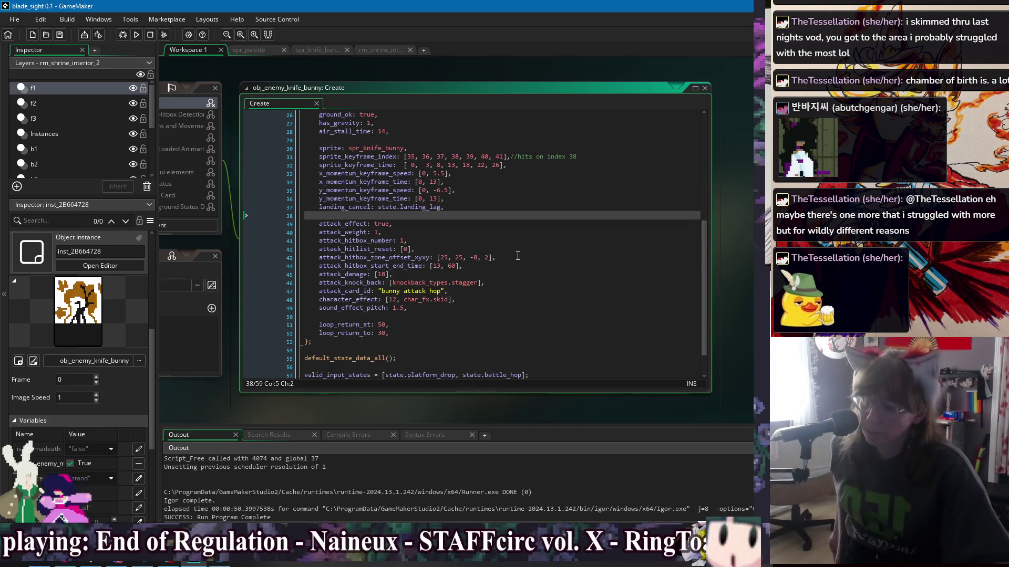
pyautogui.scroll(-1, 518, 256)
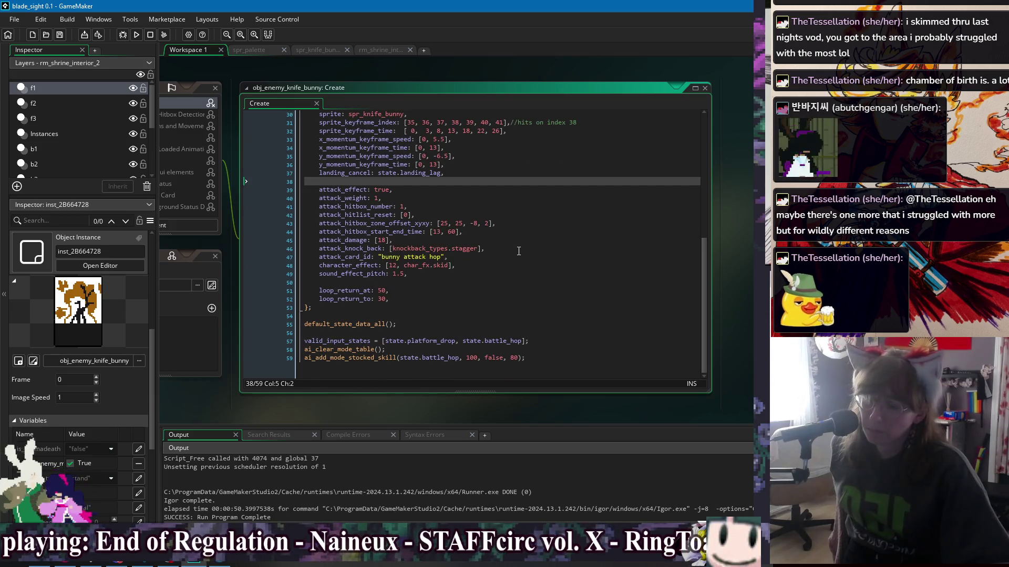
pyautogui.scroll(10, 521, 255)
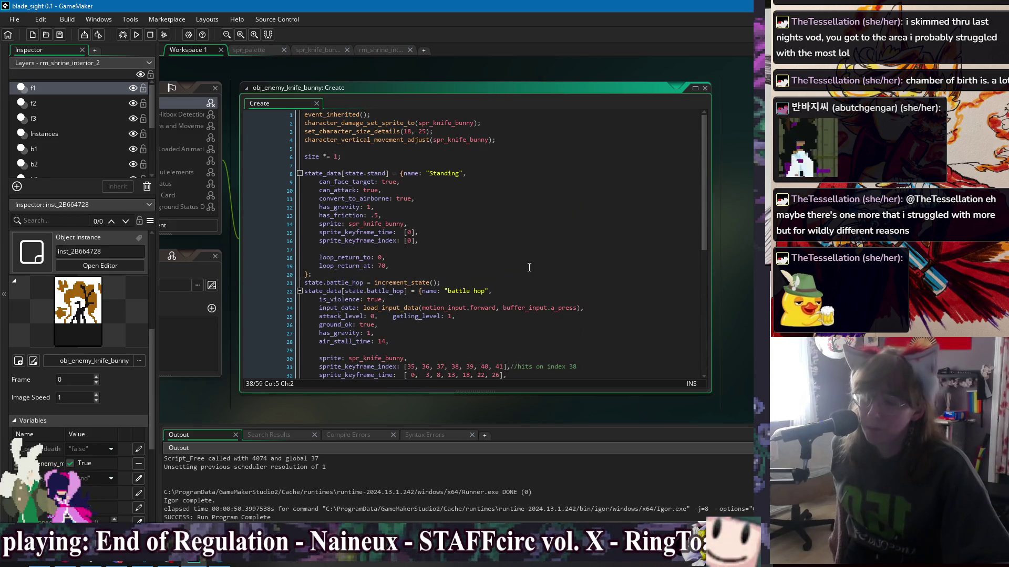
pyautogui.click(491, 149)
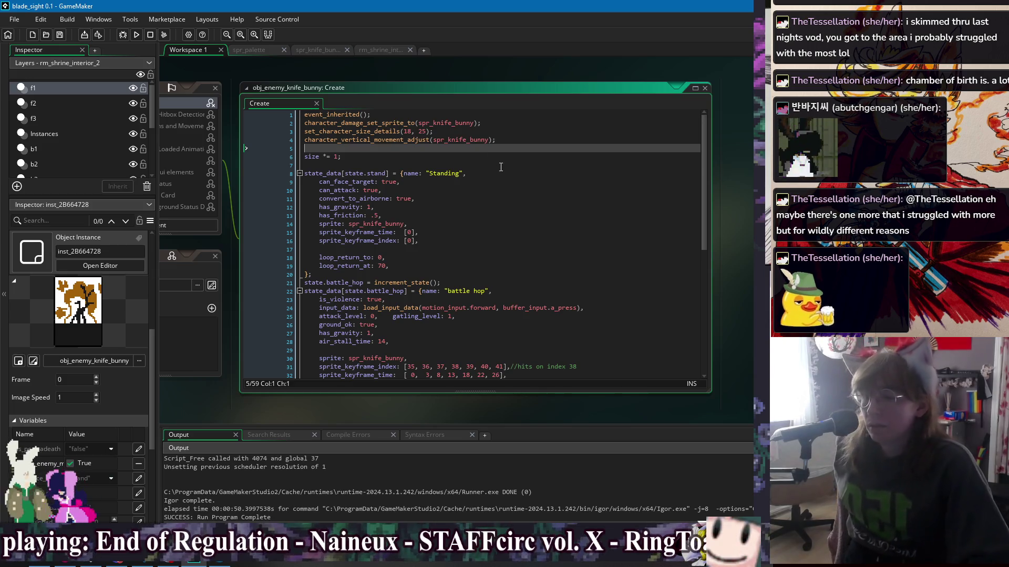
pyautogui.press('Down')
pyautogui.press('Down')
pyautogui.press('Down')
pyautogui.press('End')
pyautogui.click(523, 232)
pyautogui.click(522, 198)
pyautogui.click(522, 181)
pyautogui.click(521, 200)
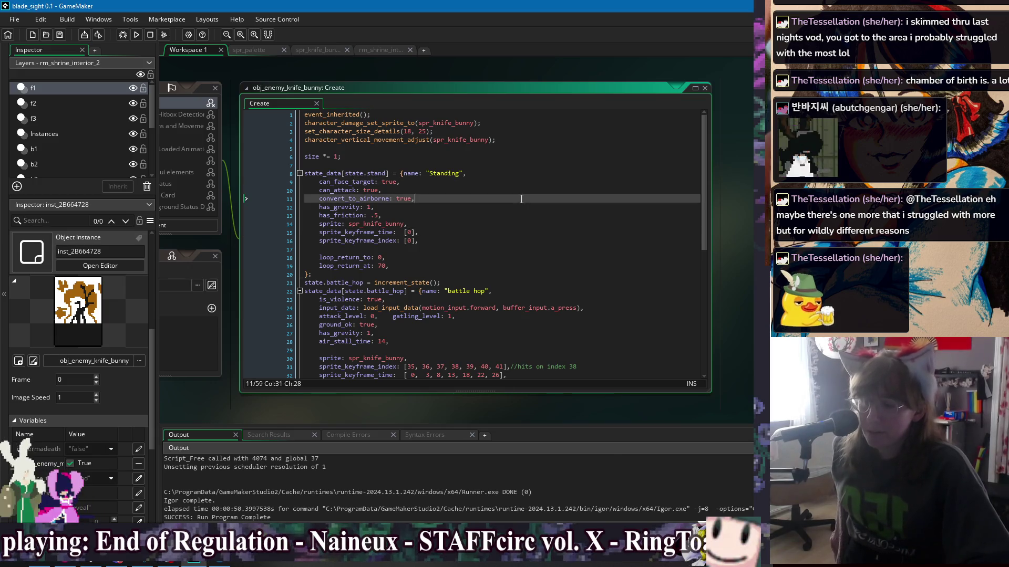
pyautogui.click(525, 216)
pyautogui.click(528, 232)
pyautogui.click(529, 241)
pyautogui.click(530, 230)
pyautogui.click(528, 215)
pyautogui.click(526, 199)
pyautogui.click(523, 182)
pyautogui.click(532, 174)
pyautogui.click(537, 200)
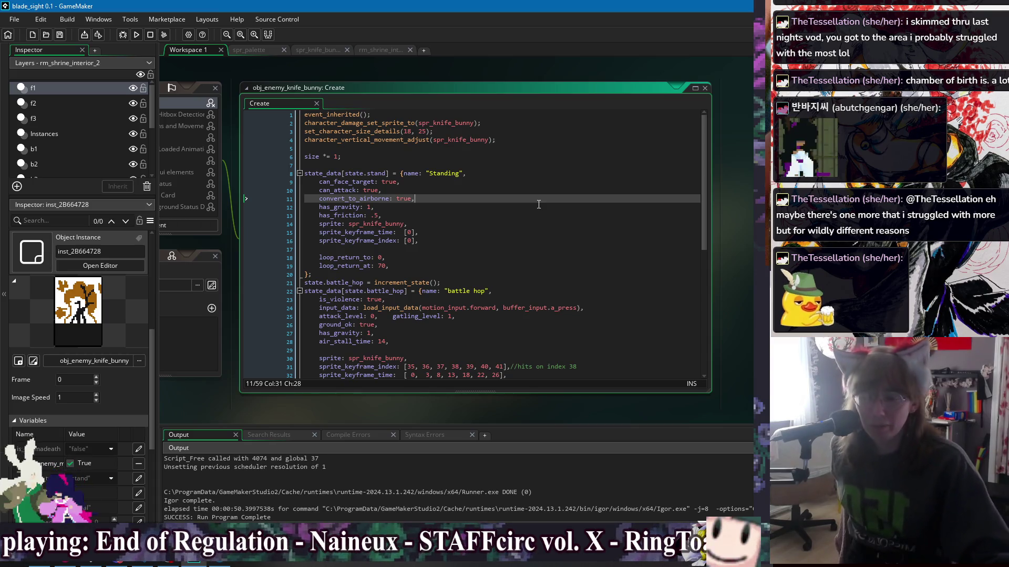
pyautogui.press('Down')
pyautogui.press('Down')
pyautogui.press('Down')
pyautogui.scroll(-5, 578, 247)
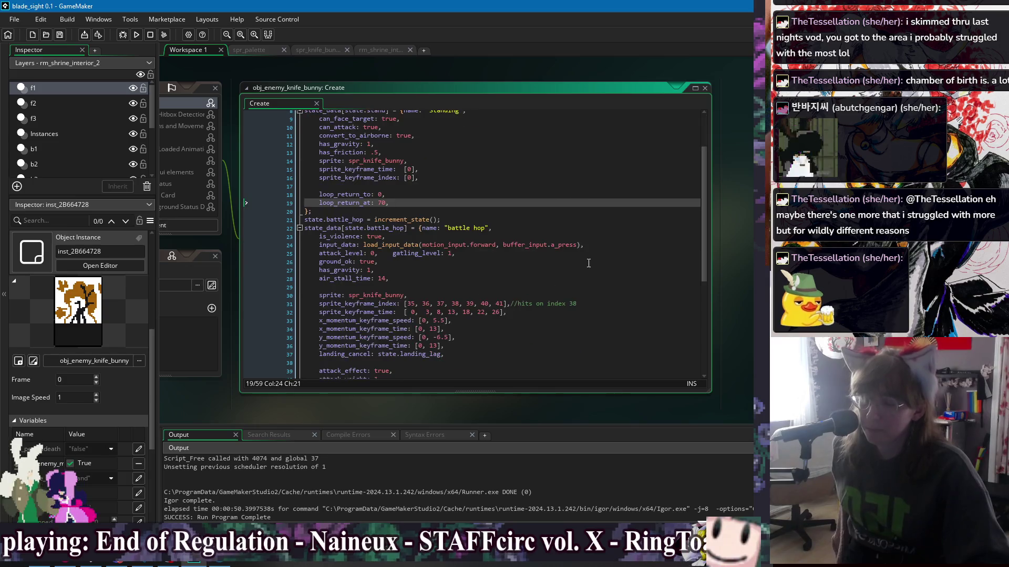
pyautogui.scroll(-4, 586, 252)
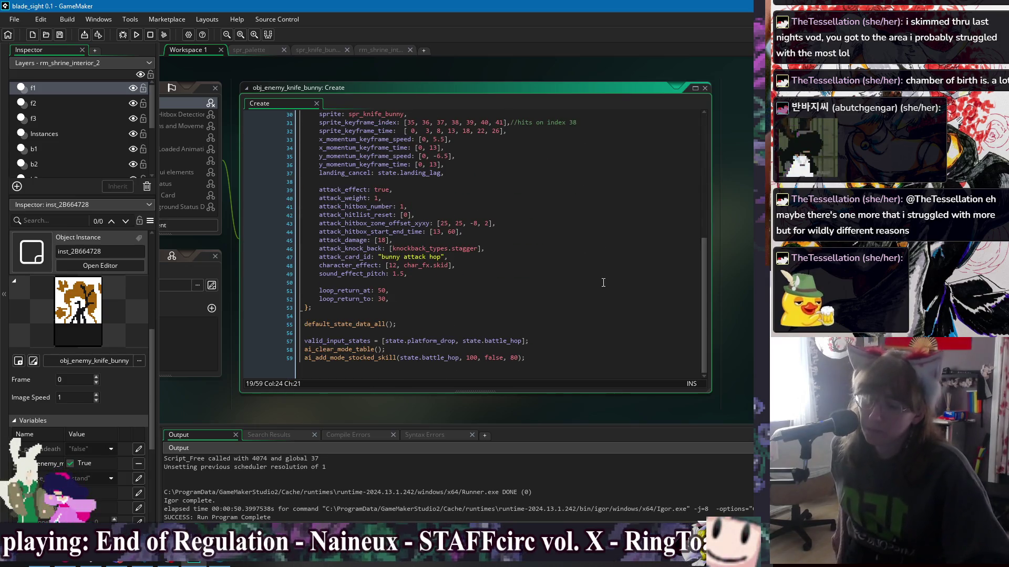
pyautogui.scroll(6, 605, 279)
pyautogui.click(614, 234)
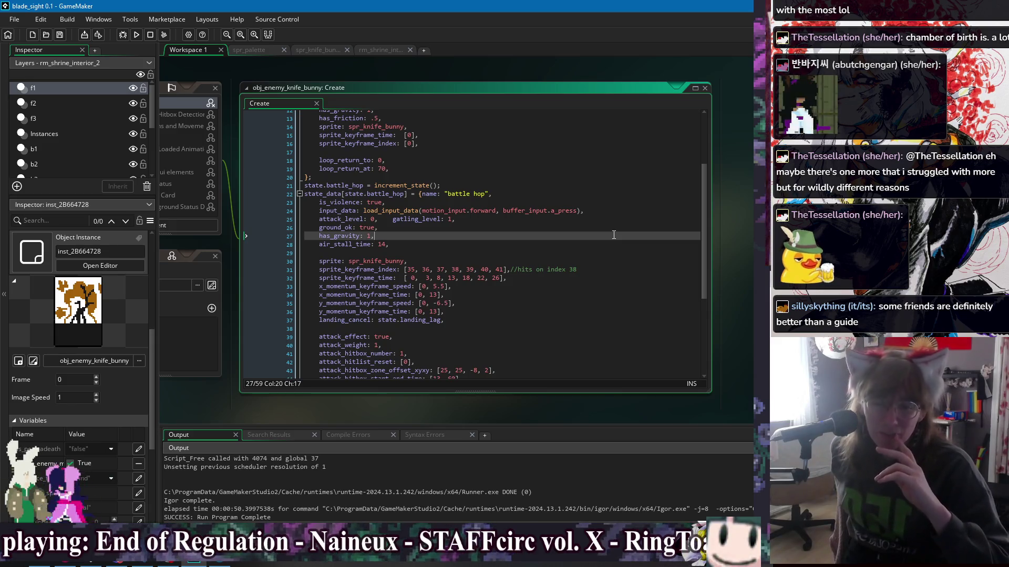
pyautogui.click(612, 252)
pyautogui.click(611, 286)
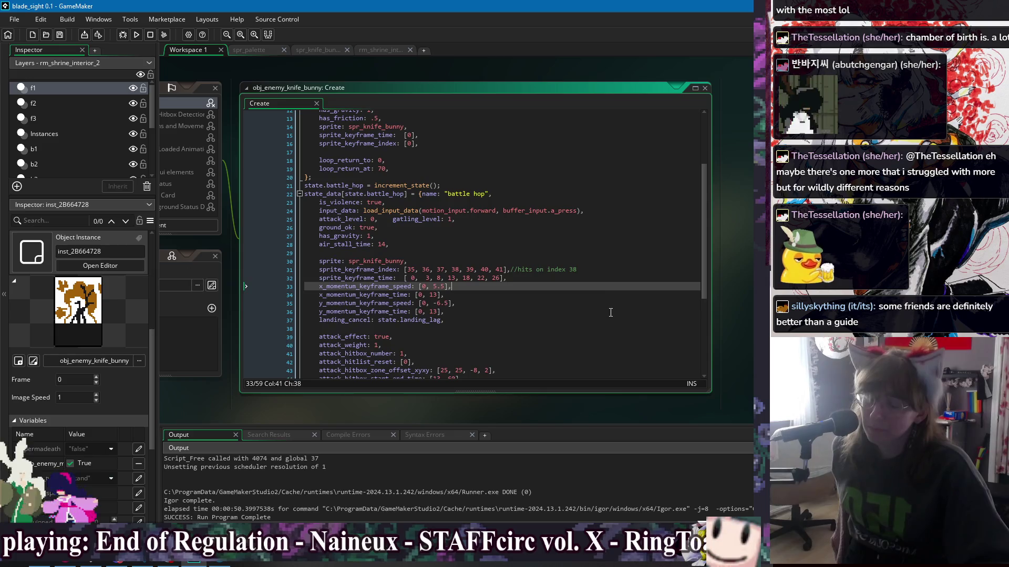
pyautogui.click(611, 312)
pyautogui.scroll(-3, 620, 279)
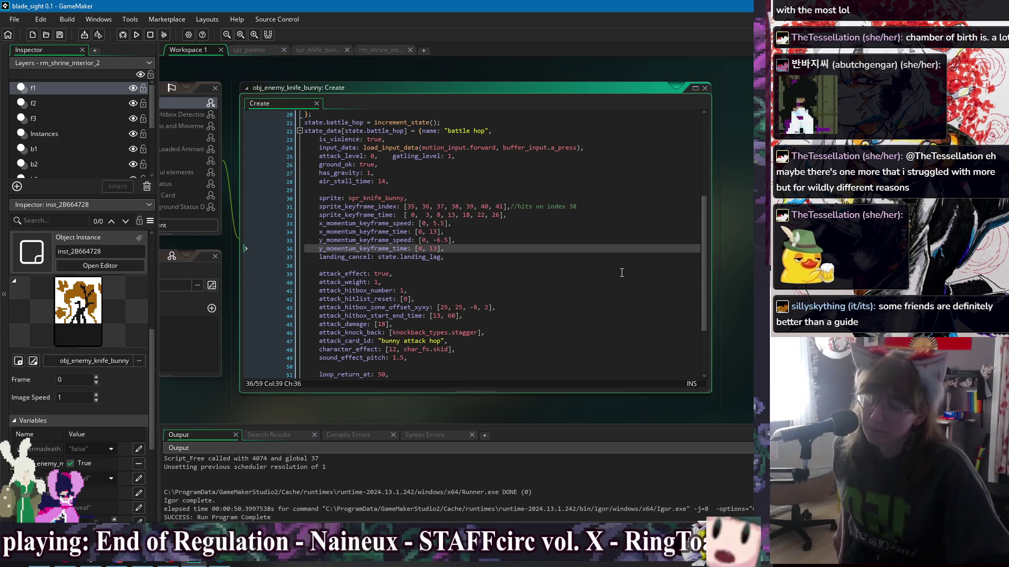
pyautogui.scroll(-2, 621, 273)
pyautogui.scroll(-2, 621, 267)
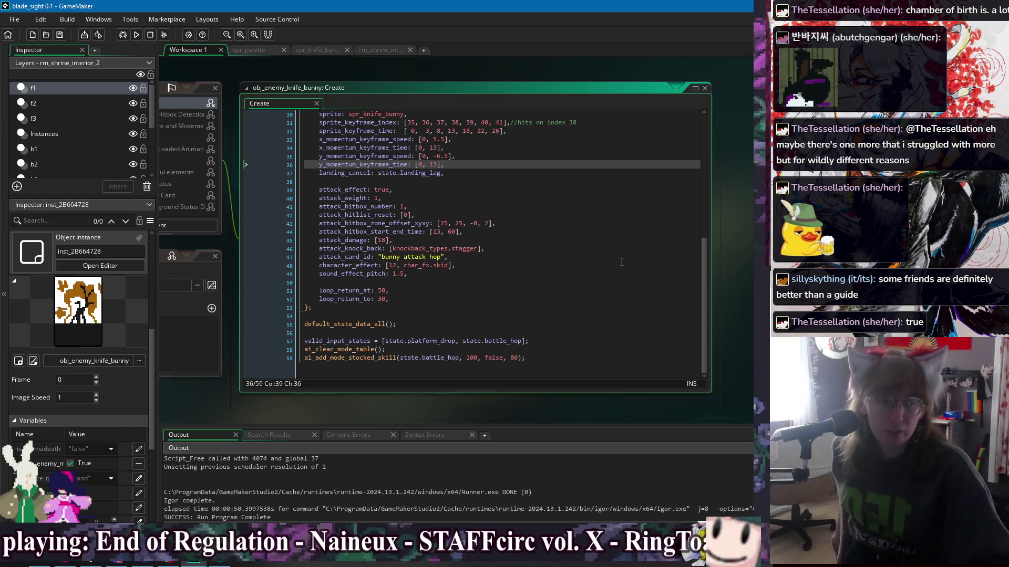
pyautogui.scroll(1, 621, 261)
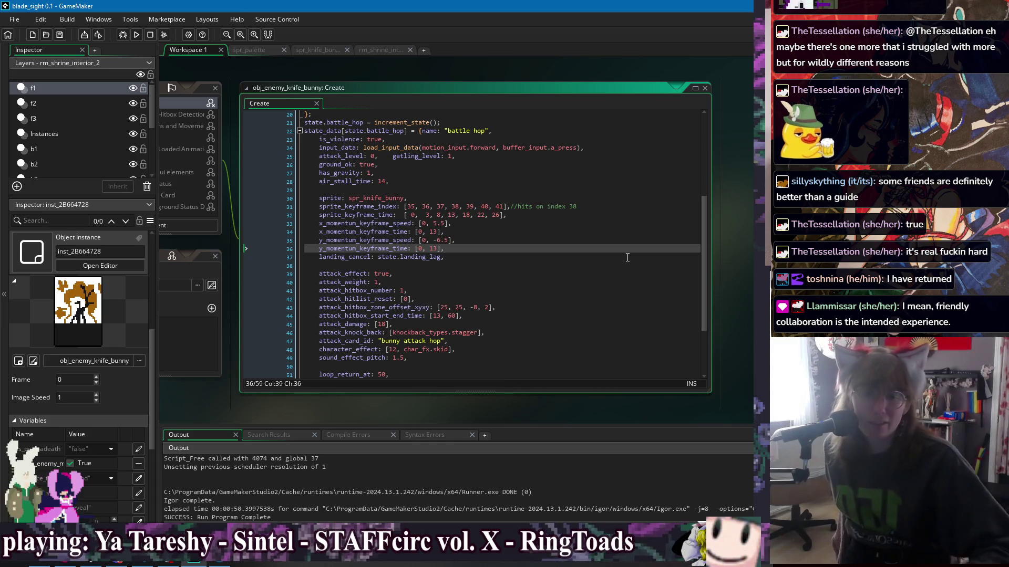
pyautogui.click(616, 208)
pyautogui.press('Down')
pyautogui.press('Down')
pyautogui.press('Down')
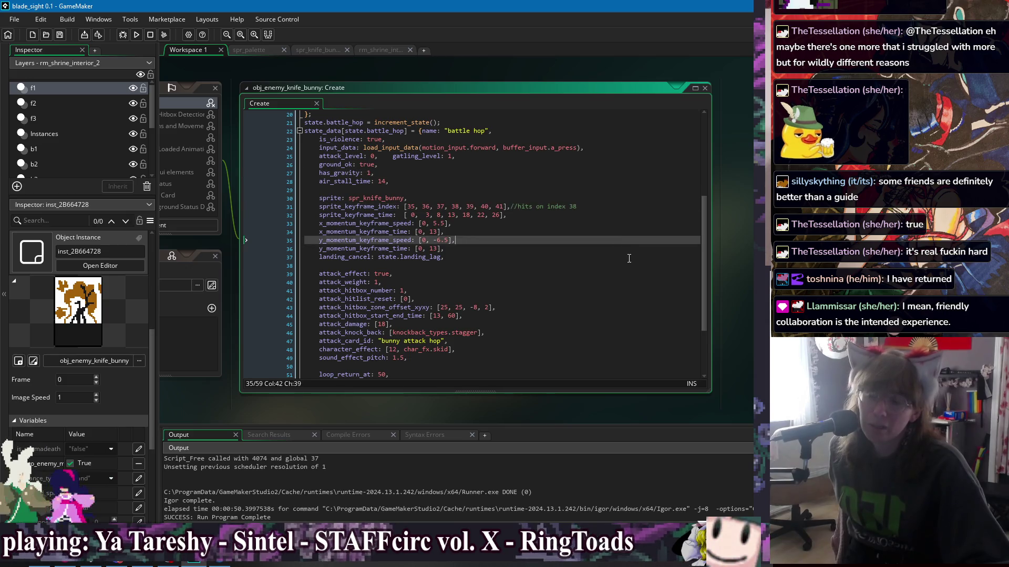
pyautogui.press('Up')
pyautogui.press('Up')
pyautogui.press('Up')
pyautogui.click(617, 201)
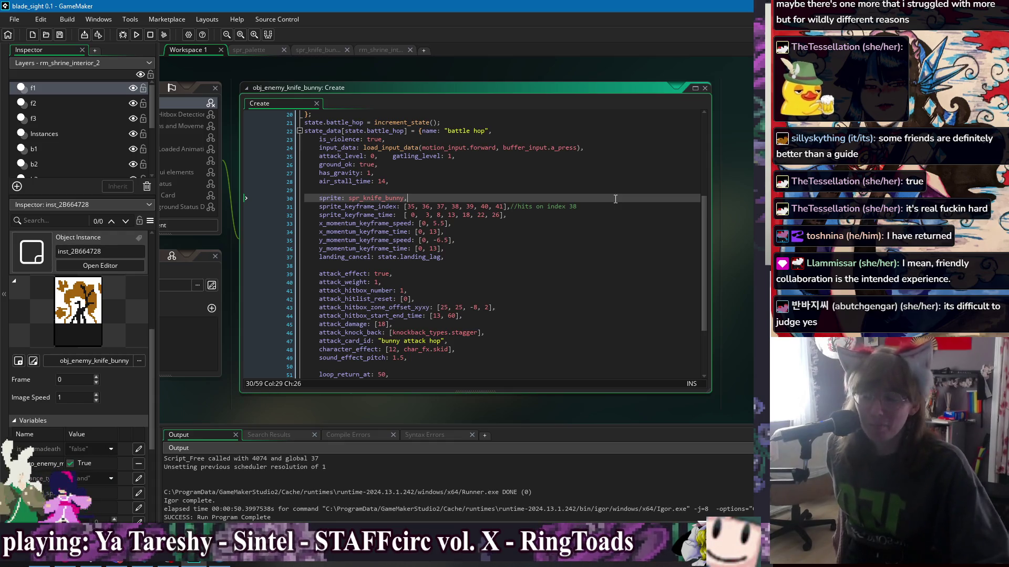
pyautogui.press('Down')
pyautogui.press('Down')
pyautogui.press('Down')
pyautogui.press('End')
pyautogui.press('Down')
pyautogui.press('Down')
pyautogui.press('Down')
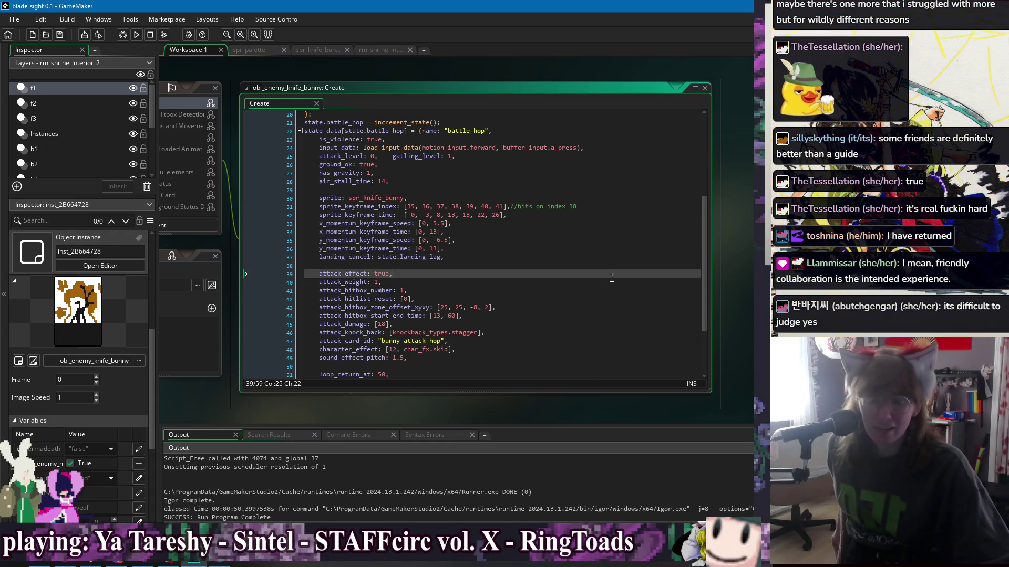
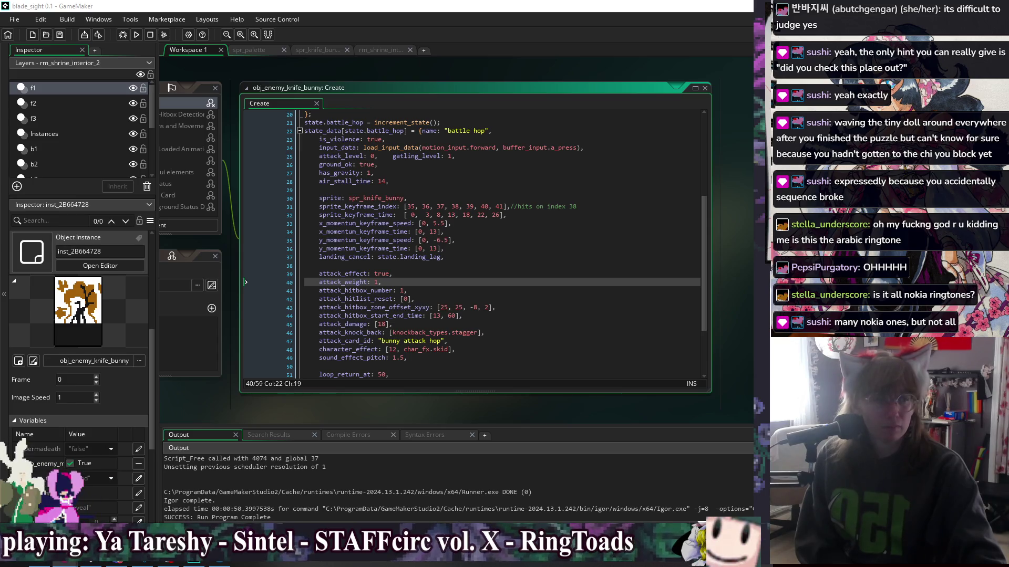
# Step: Bring the RingToads album video forward, rewind it to 36:19 and resume playback
pyautogui.hotkey('alt', 'Tab')
pyautogui.moveTo(448, 416); pyautogui.dragTo(381, 420)
pyautogui.click(393, 371)
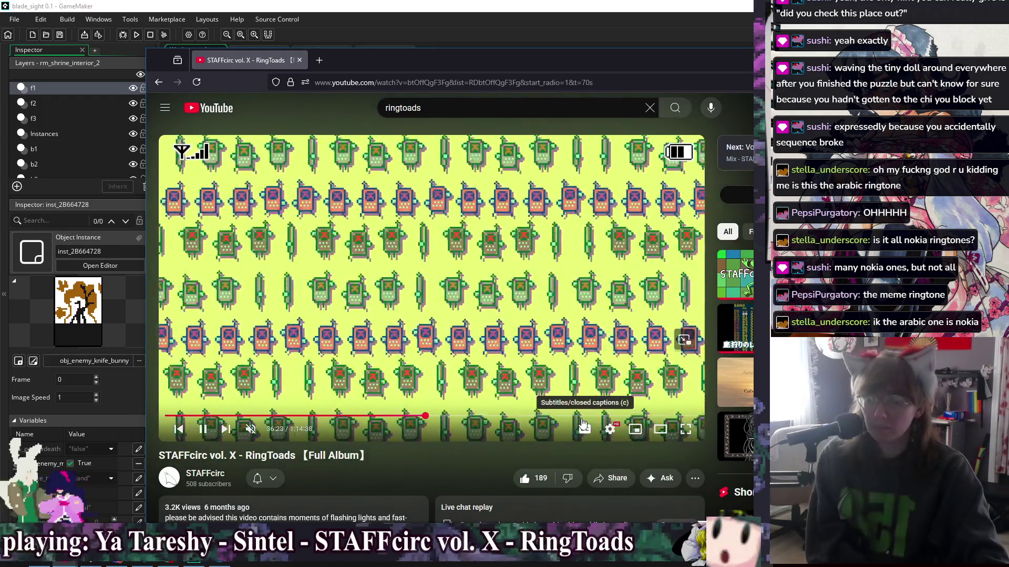
# Step: Expand the video description and scroll through the album's tracklist
pyautogui.scroll(-5, 281, 349)
pyautogui.click(292, 340)
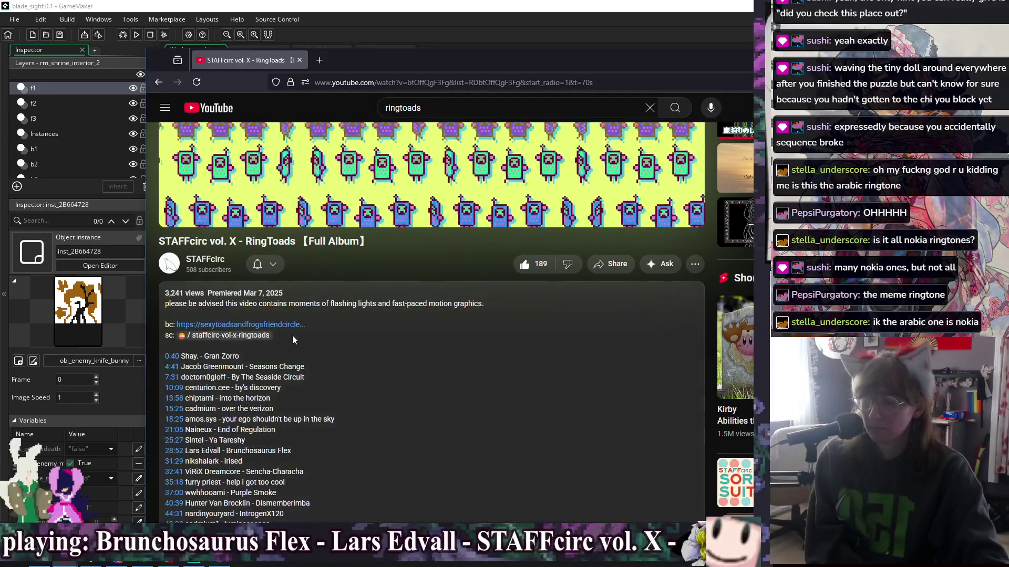
pyautogui.scroll(-5, 324, 314)
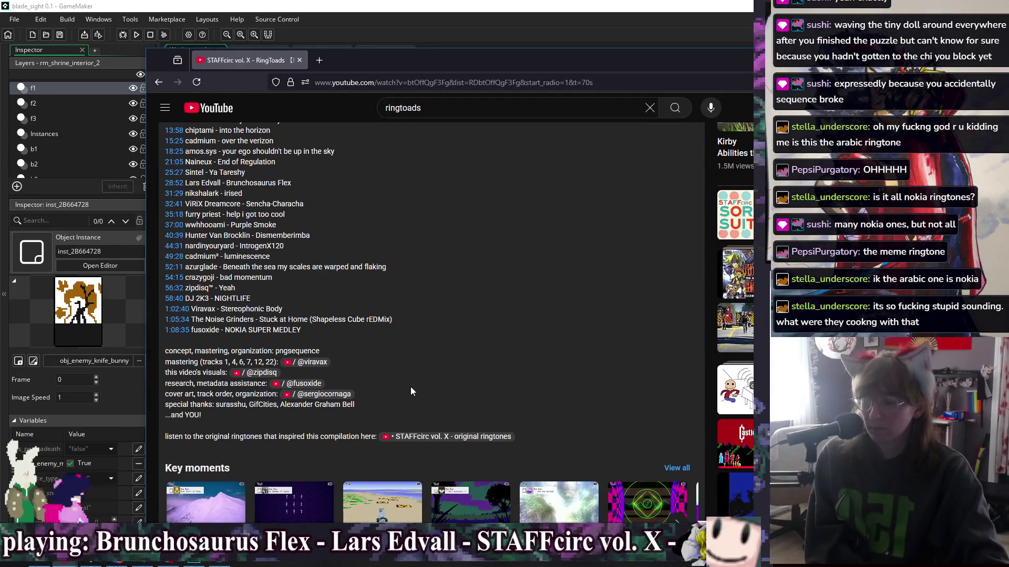
pyautogui.scroll(10, 415, 394)
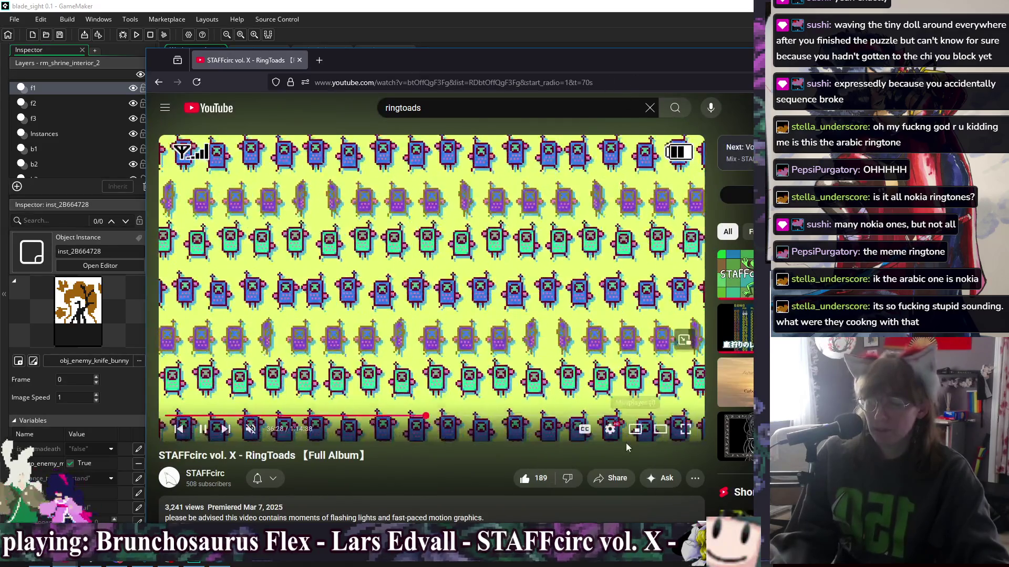
# Step: Open and dismiss the video's Share options, then minimize the browser
pyautogui.click(611, 478)
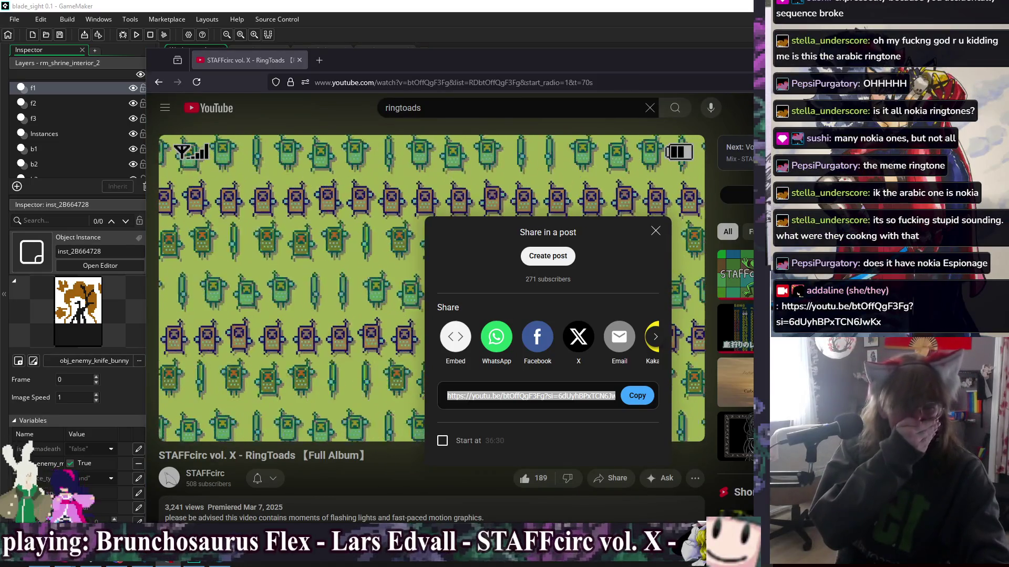
pyautogui.click(411, 474)
pyautogui.scroll(-5, 470, 386)
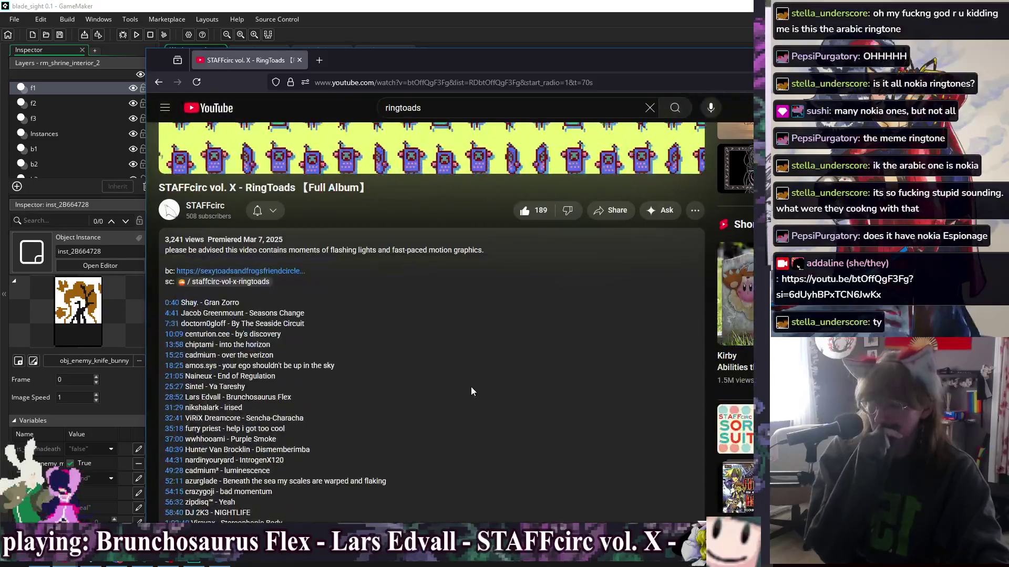
pyautogui.scroll(-3, 470, 383)
pyautogui.scroll(4, 471, 374)
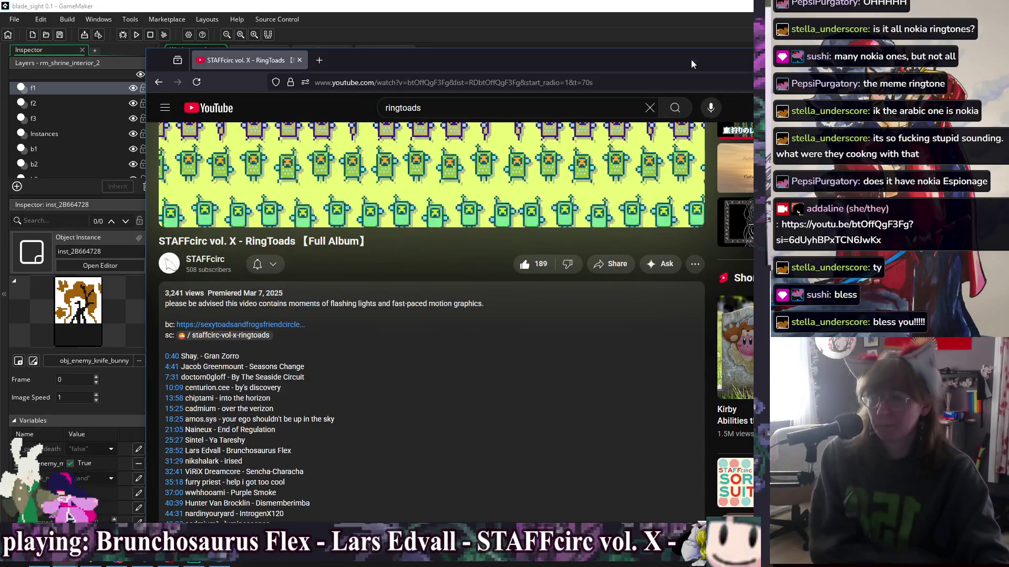
pyautogui.click(691, 64)
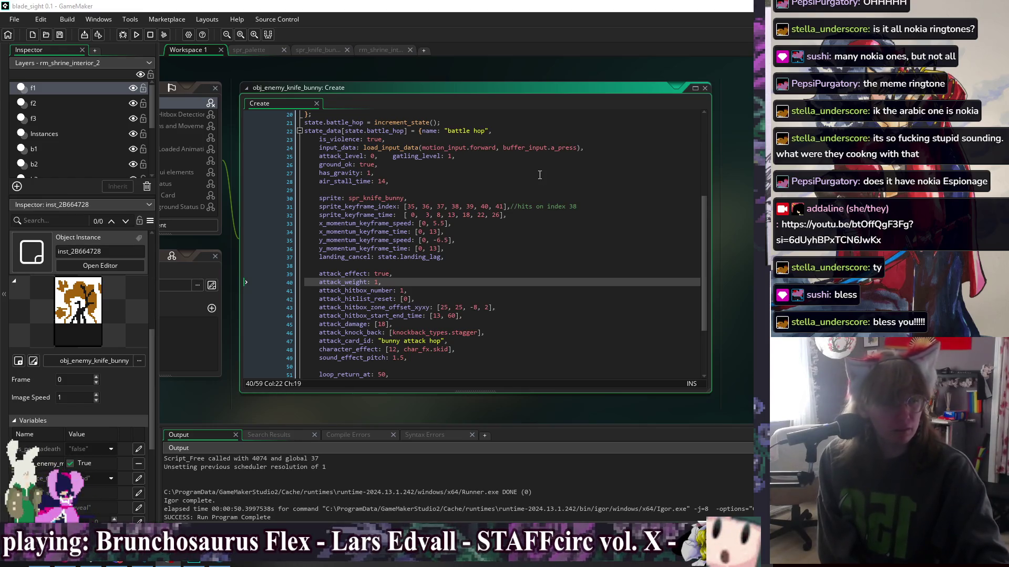
# Step: Change the ai_add_mode_stocked_skill argument on line 59 from false to true and launch a test run
pyautogui.click(473, 282)
pyautogui.press('Up')
pyautogui.press('Up')
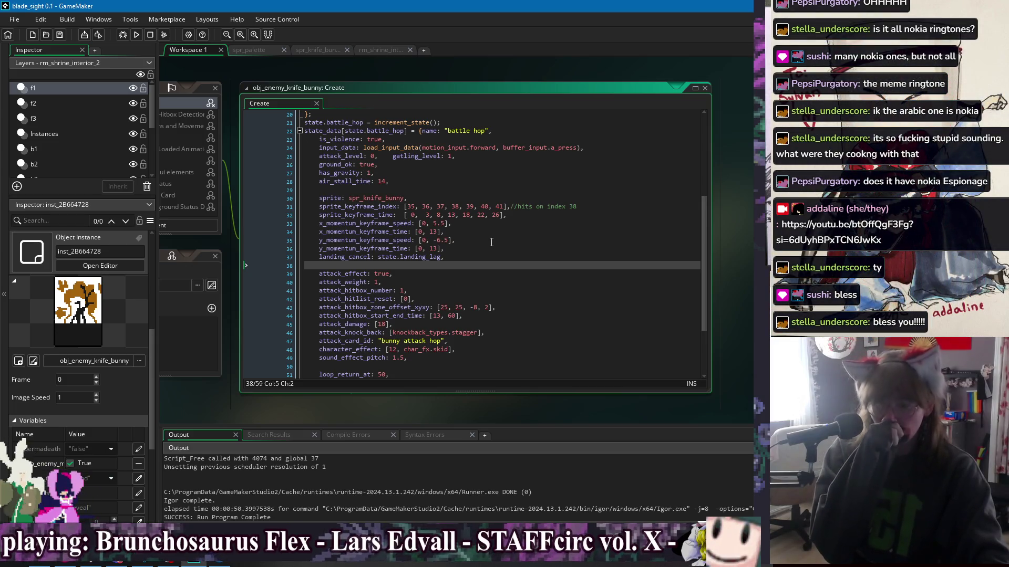
pyautogui.click(452, 191)
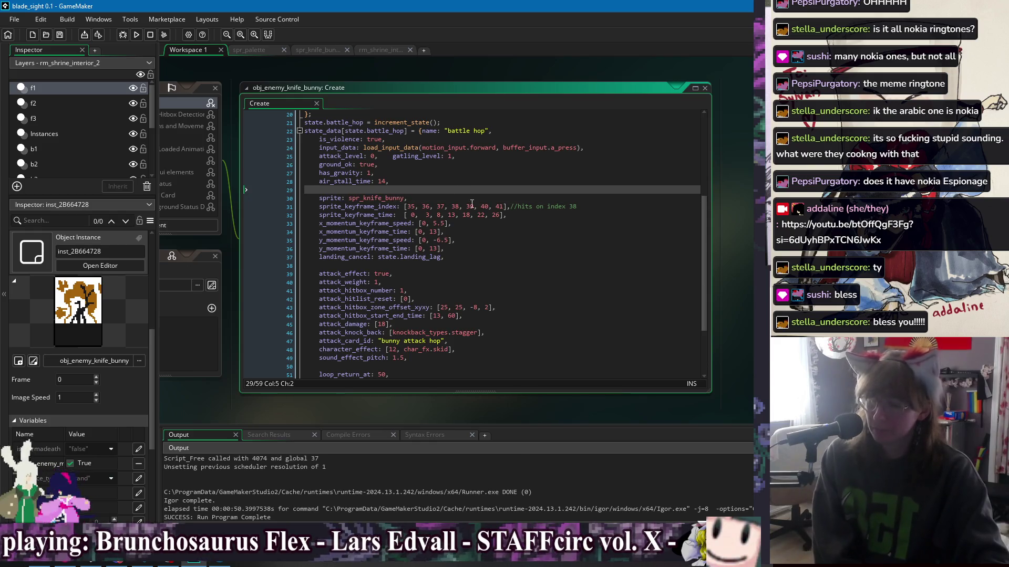
pyautogui.scroll(-3, 533, 247)
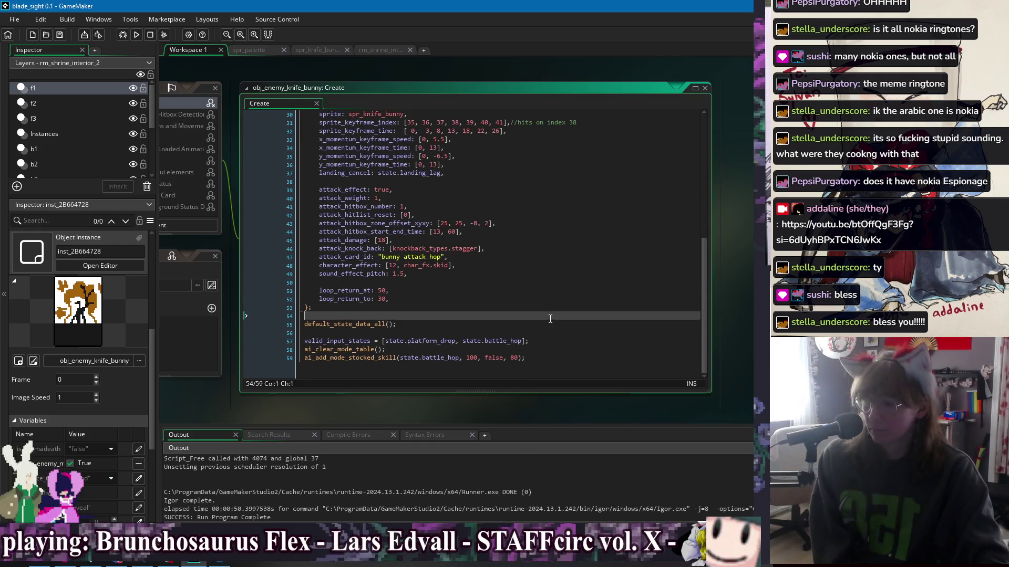
pyautogui.click(591, 368)
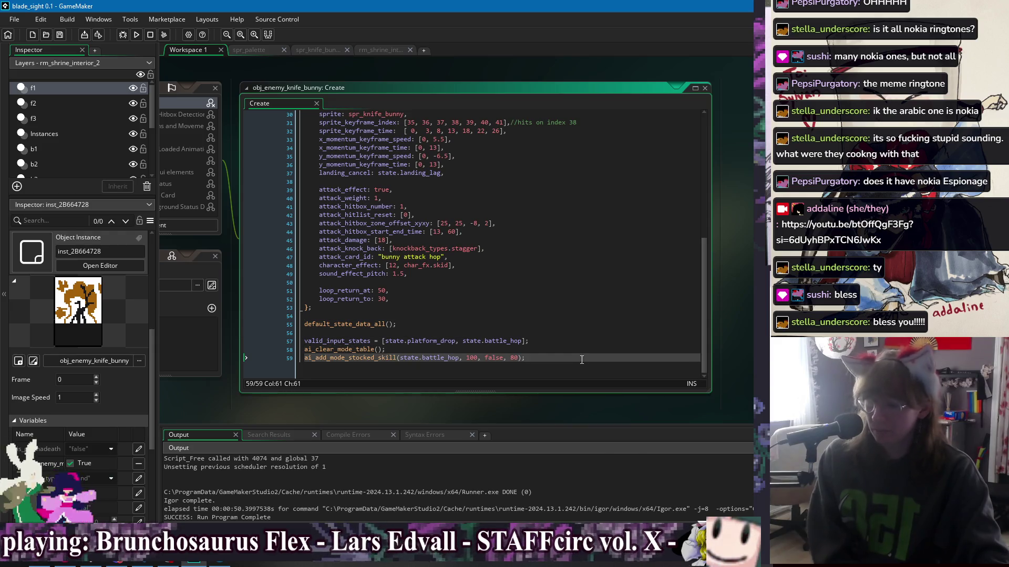
pyautogui.click(518, 358)
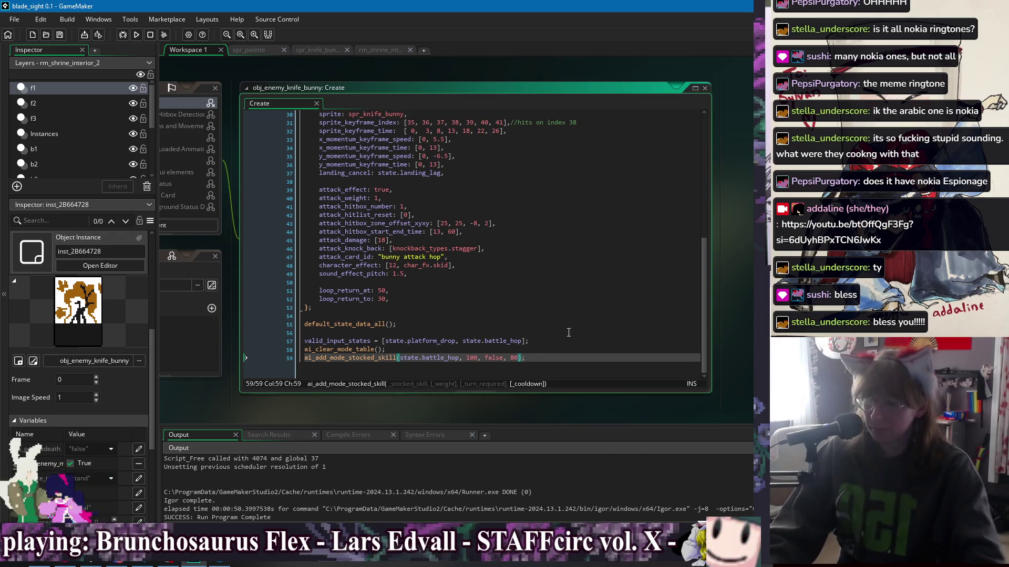
pyautogui.press('Left')
pyautogui.press('Left')
pyautogui.press('Left')
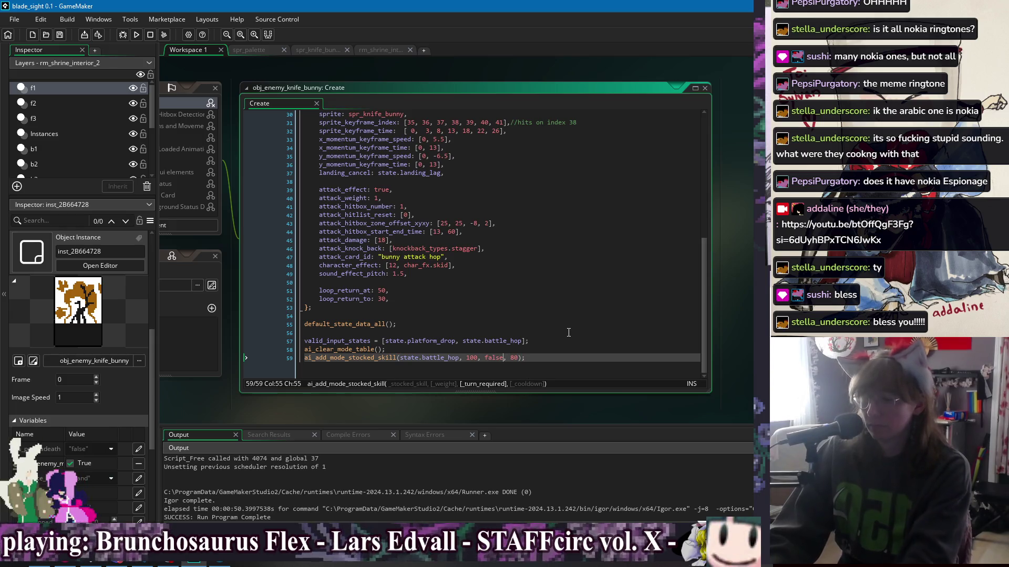
pyautogui.press('BackSpace')
pyautogui.press('BackSpace')
pyautogui.write('rue')
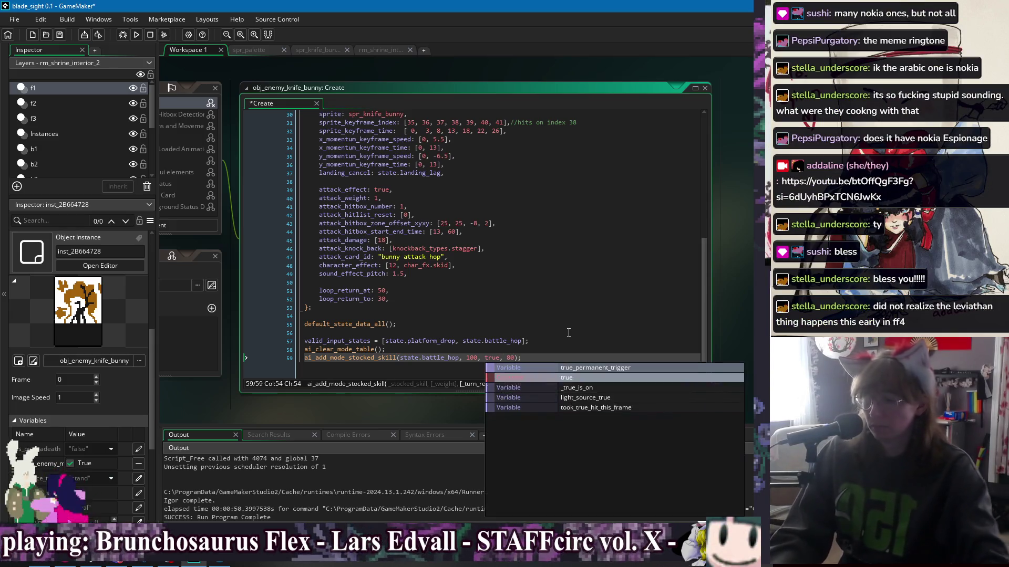
pyautogui.click(138, 34)
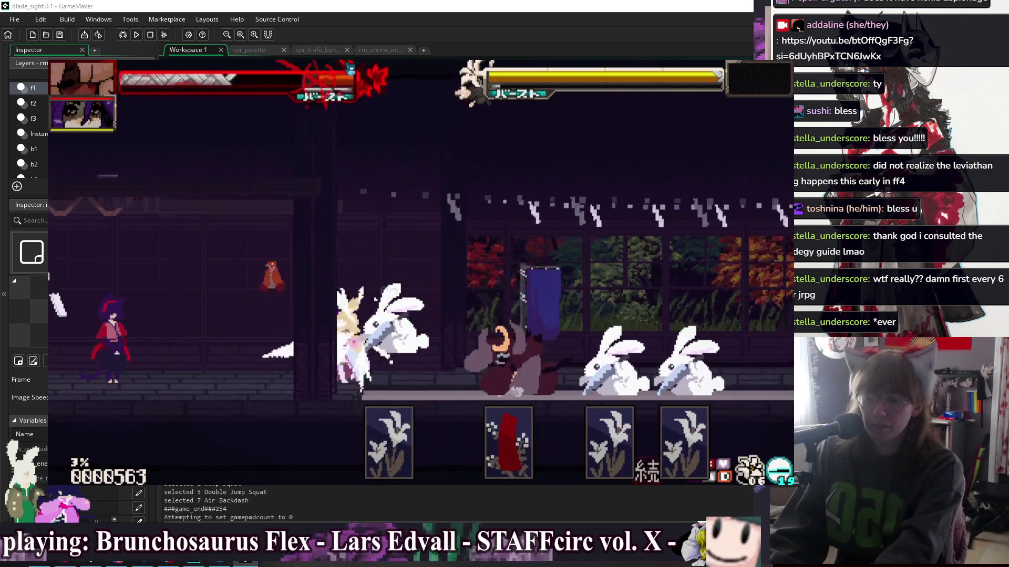
# Step: Close the running game after fighting the knife bunnies in the Bell Shrine
pyautogui.press('Escape')
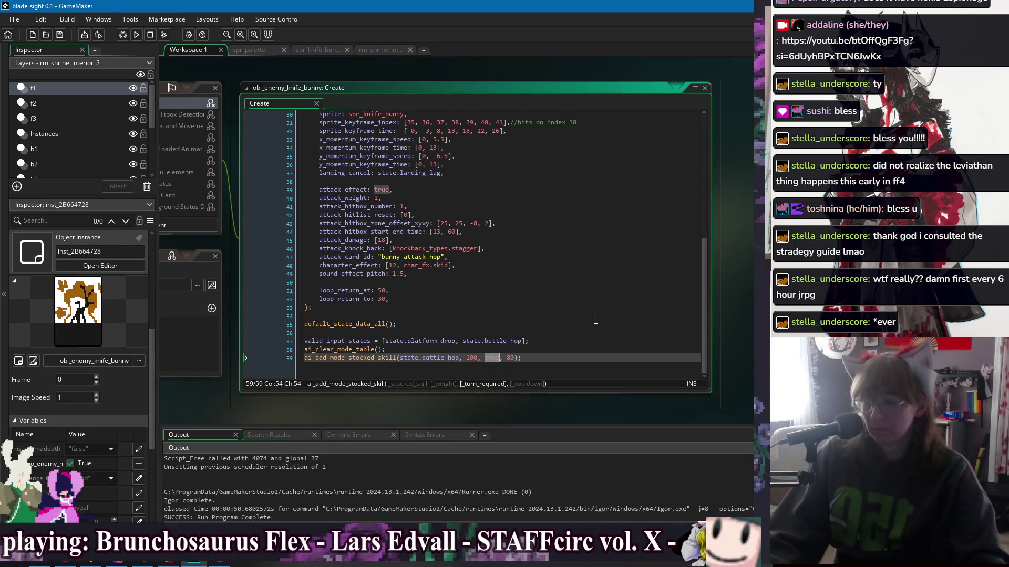
# Step: Revert line 59's turn-required argument to false, save, and open spr_knife_bunny
pyautogui.press('BackSpace')
pyautogui.press('BackSpace')
pyautogui.press('BackSpace')
pyautogui.write('false')
pyautogui.hotkey('ctrl', 's')
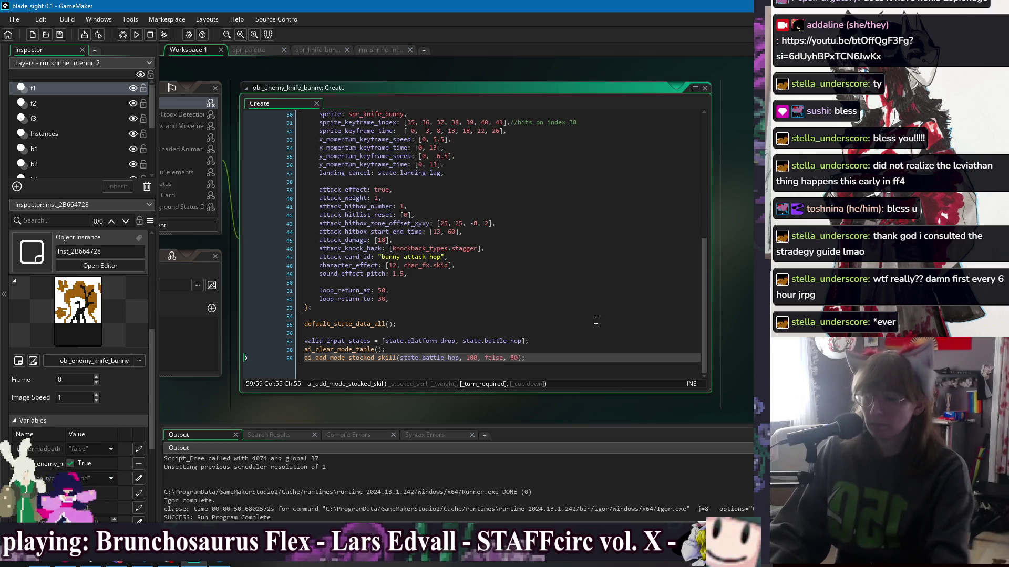
pyautogui.click(578, 349)
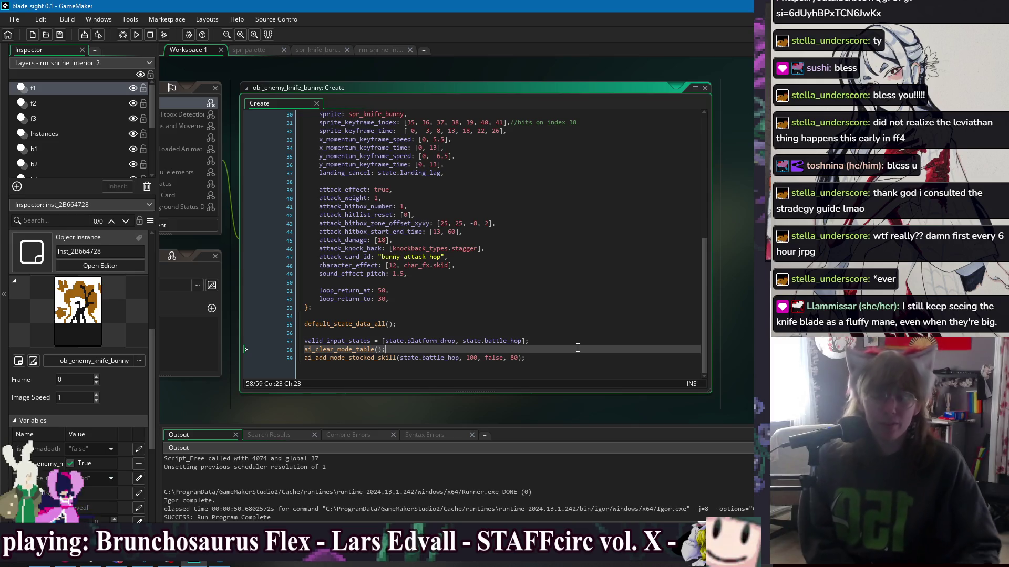
pyautogui.click(317, 50)
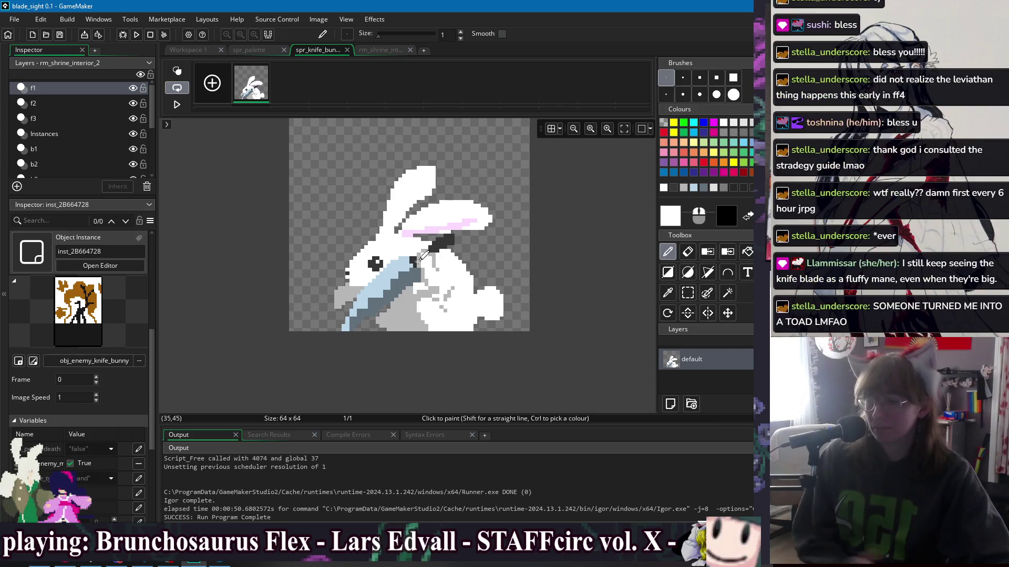
# Step: Inspect the bunny's knife blade in spr_knife_bunny, sampling its dark grey and white colours
pyautogui.scroll(2, 394, 280)
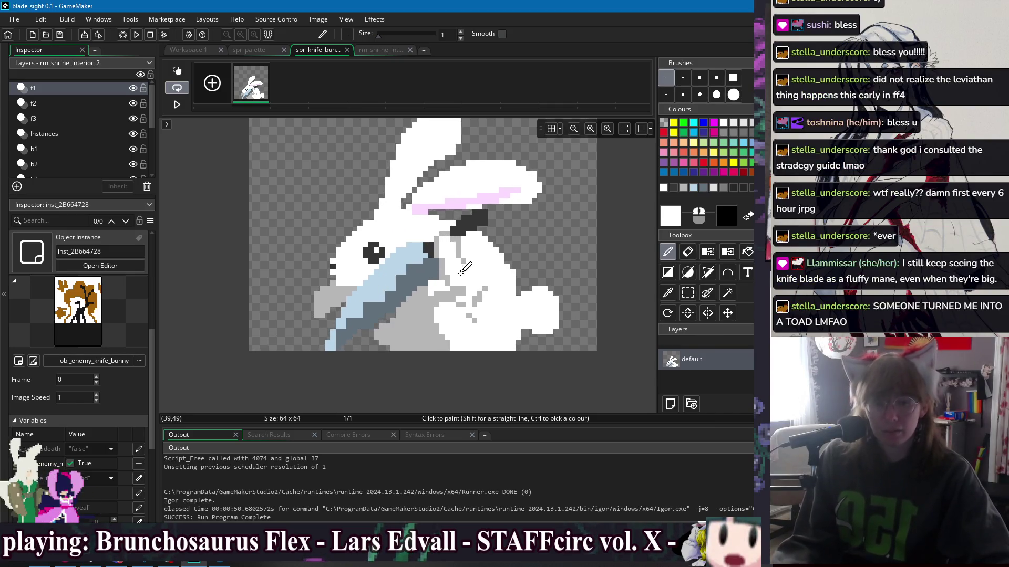
pyautogui.moveTo(459, 280); pyautogui.dragTo(481, 269)
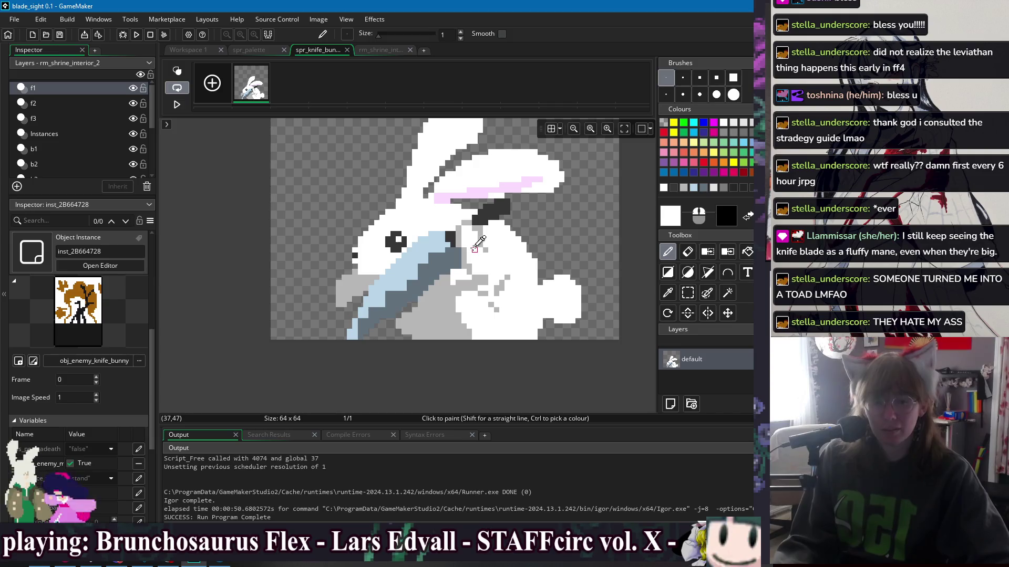
pyautogui.keyDown('ctrl'); pyautogui.click(449, 234); pyautogui.keyUp('ctrl')
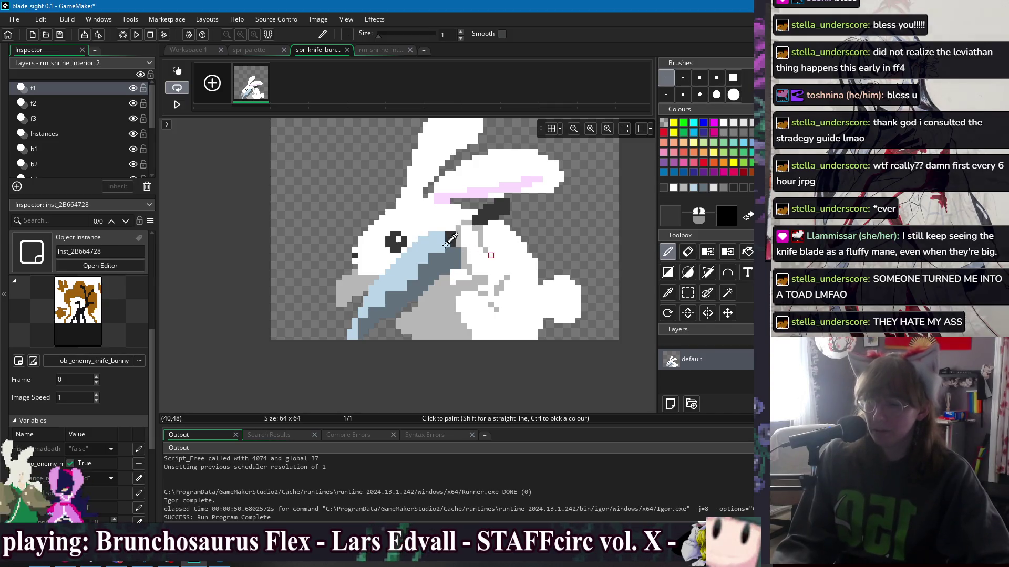
pyautogui.keyDown('ctrl'); pyautogui.click(446, 231); pyautogui.keyUp('ctrl')
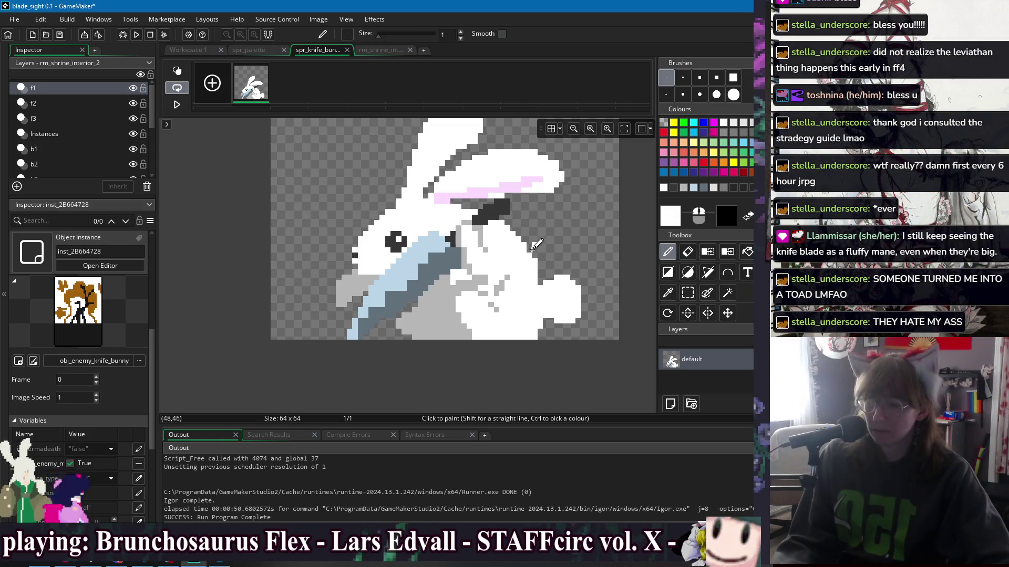
pyautogui.moveTo(449, 232); pyautogui.dragTo(440, 218)
pyautogui.moveTo(409, 292); pyautogui.dragTo(467, 314)
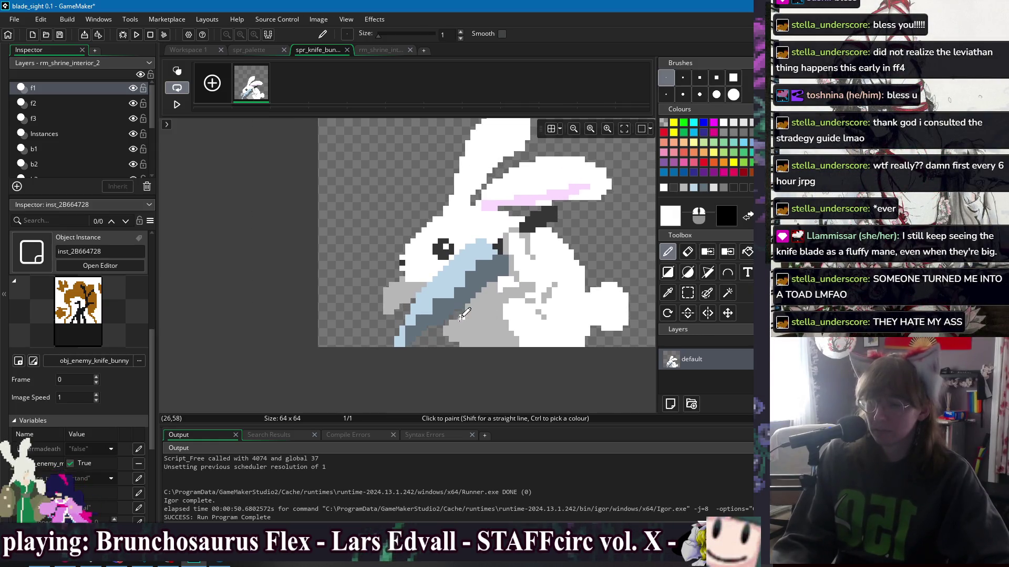
pyautogui.scroll(1, 462, 310)
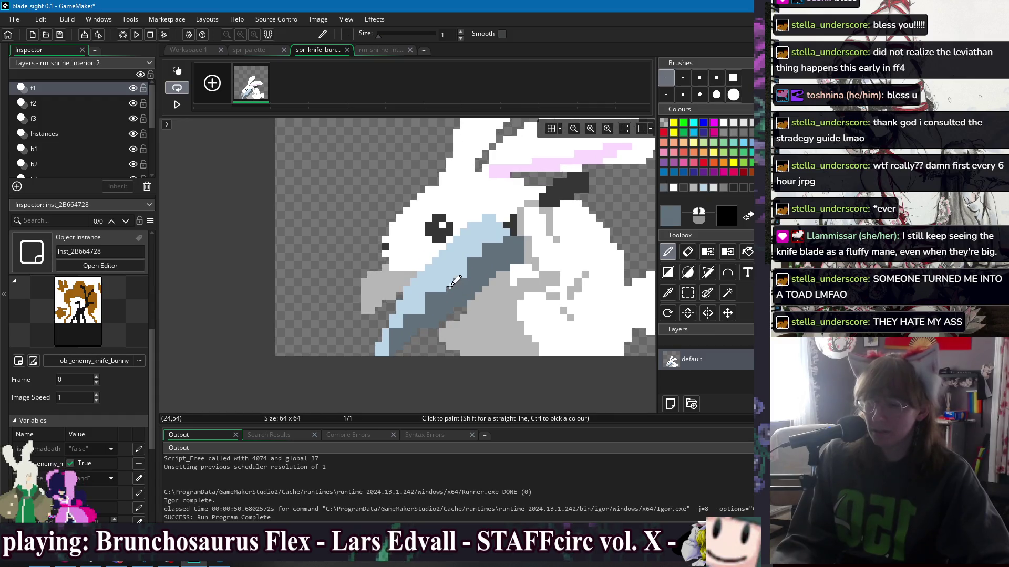
pyautogui.scroll(-4, 531, 264)
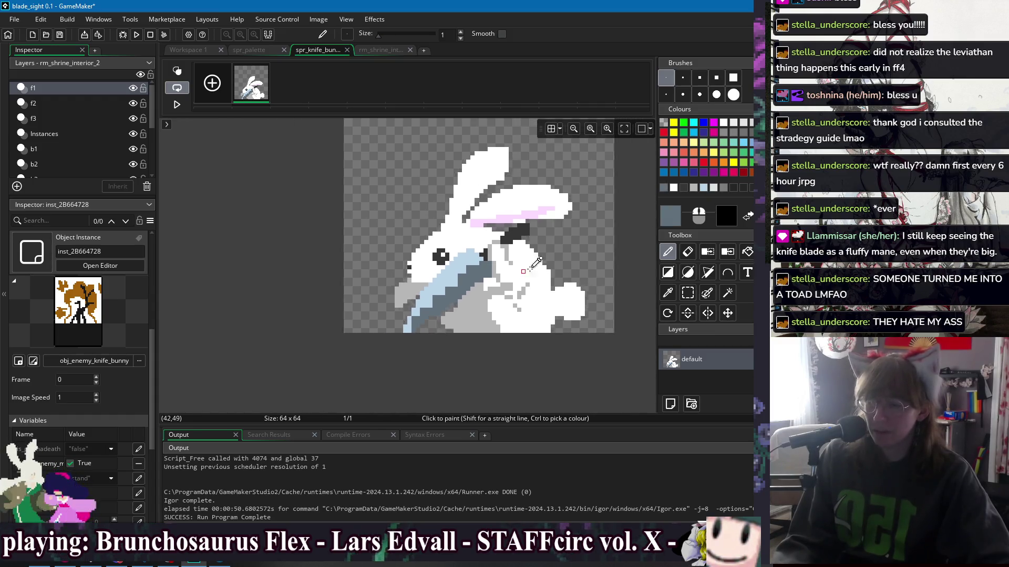
pyautogui.moveTo(570, 272); pyautogui.dragTo(541, 261)
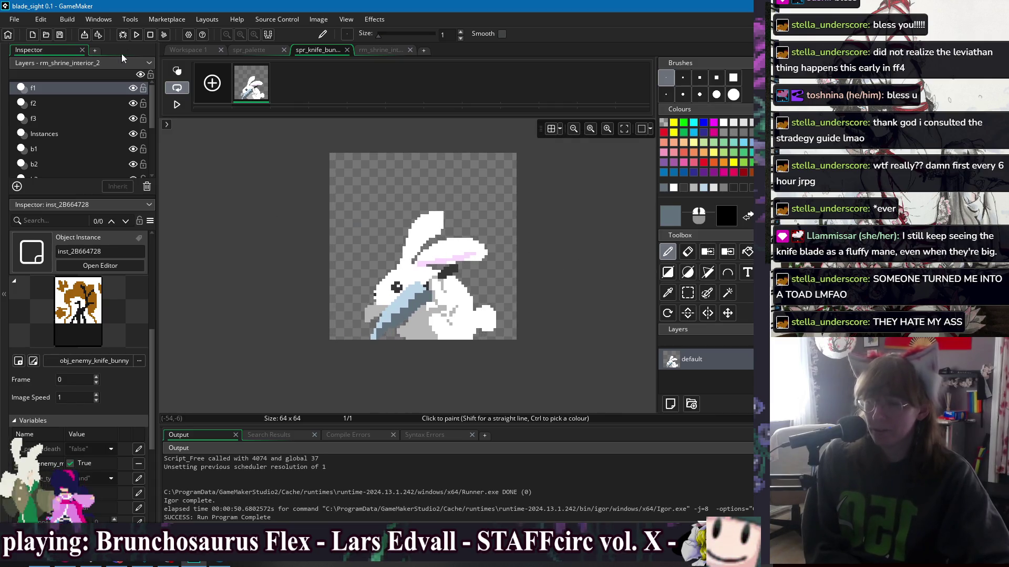
pyautogui.click(184, 50)
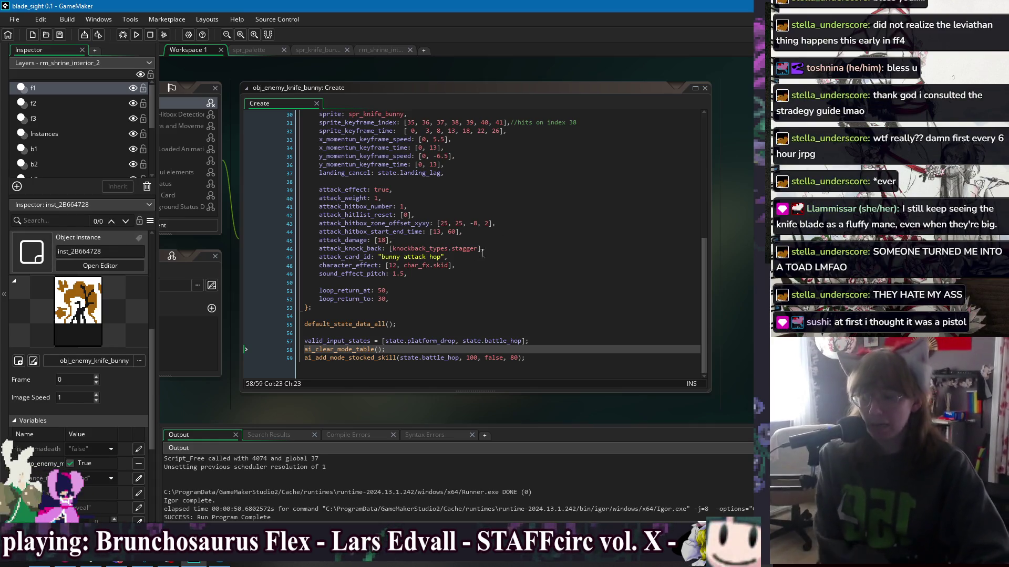
pyautogui.click(463, 290)
pyautogui.press('Down')
pyautogui.press('Down')
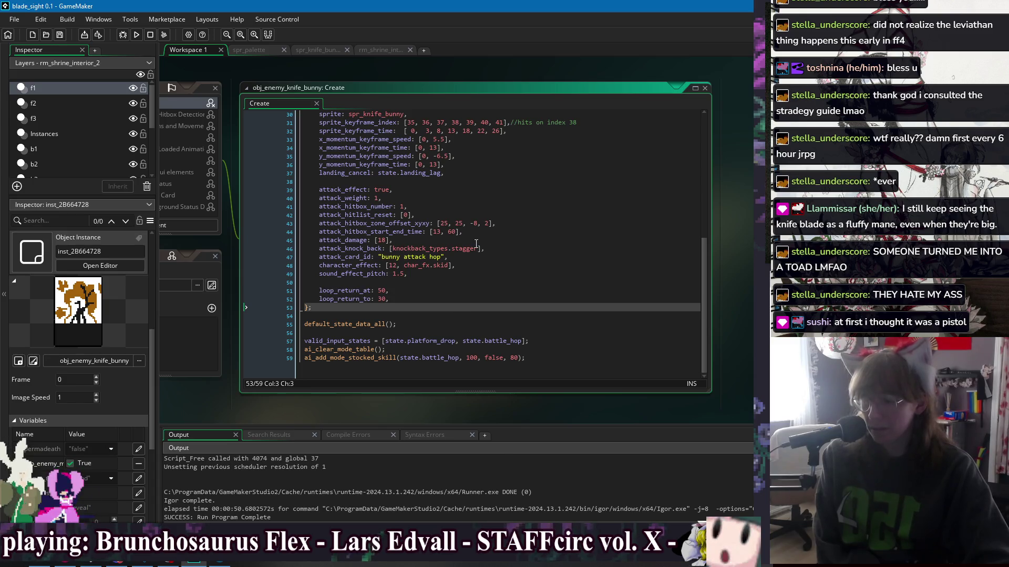
pyautogui.scroll(3, 483, 235)
pyautogui.scroll(-3, 489, 235)
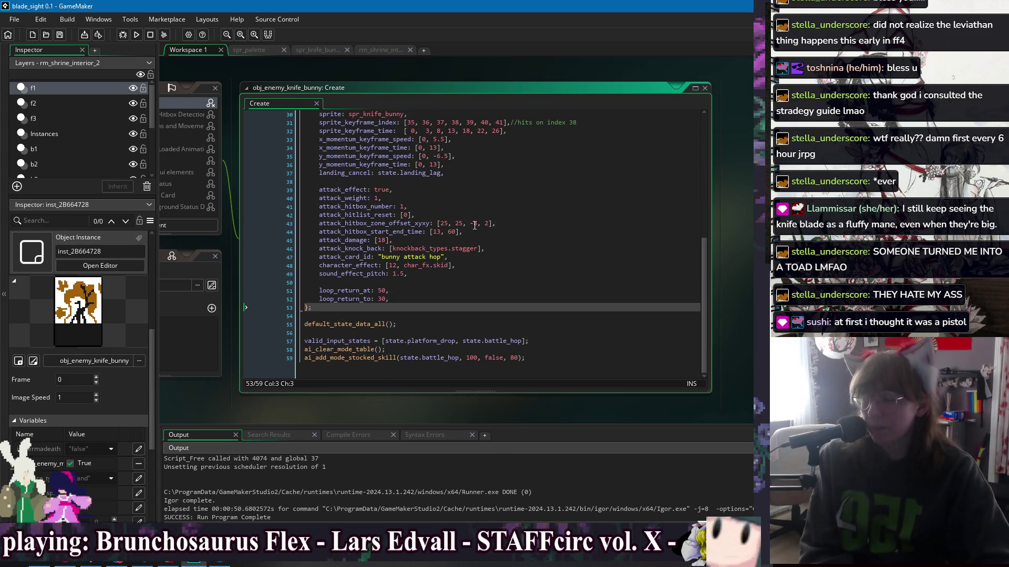
pyautogui.click(494, 236)
pyautogui.press('Down')
pyautogui.press('Down')
pyautogui.press('Down')
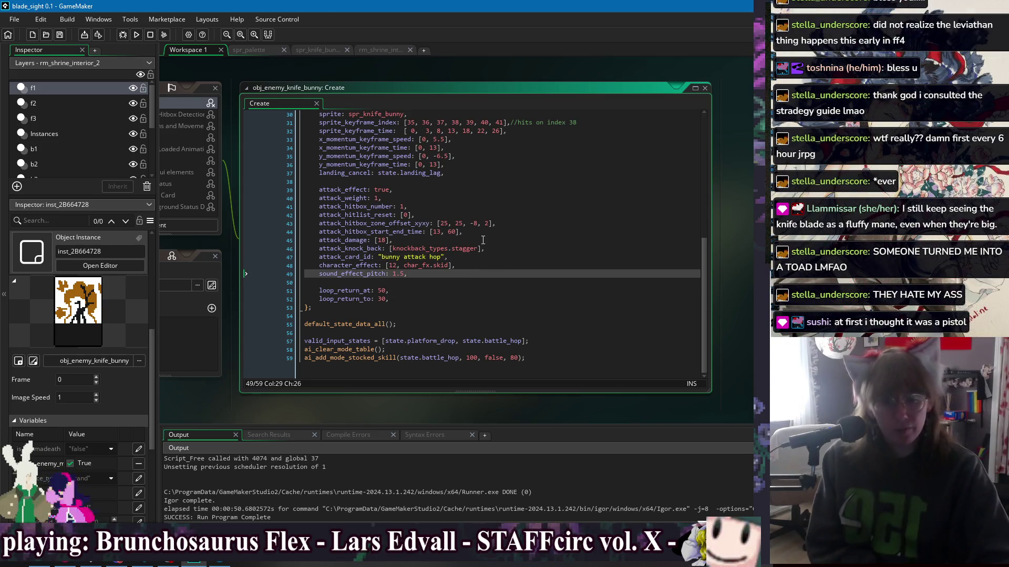
pyautogui.click(483, 240)
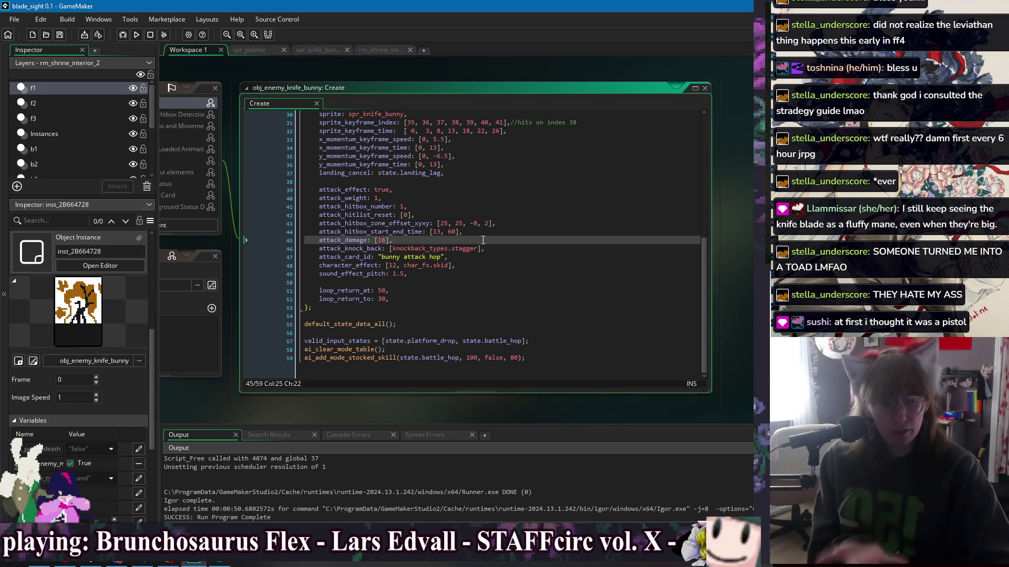
pyautogui.click(499, 276)
pyautogui.click(496, 299)
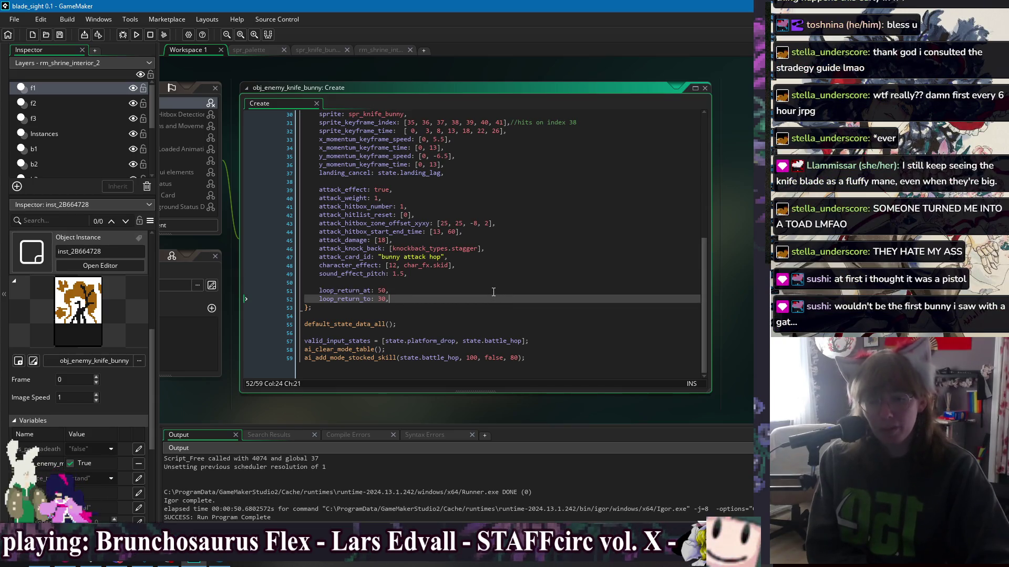
pyautogui.scroll(10, 493, 292)
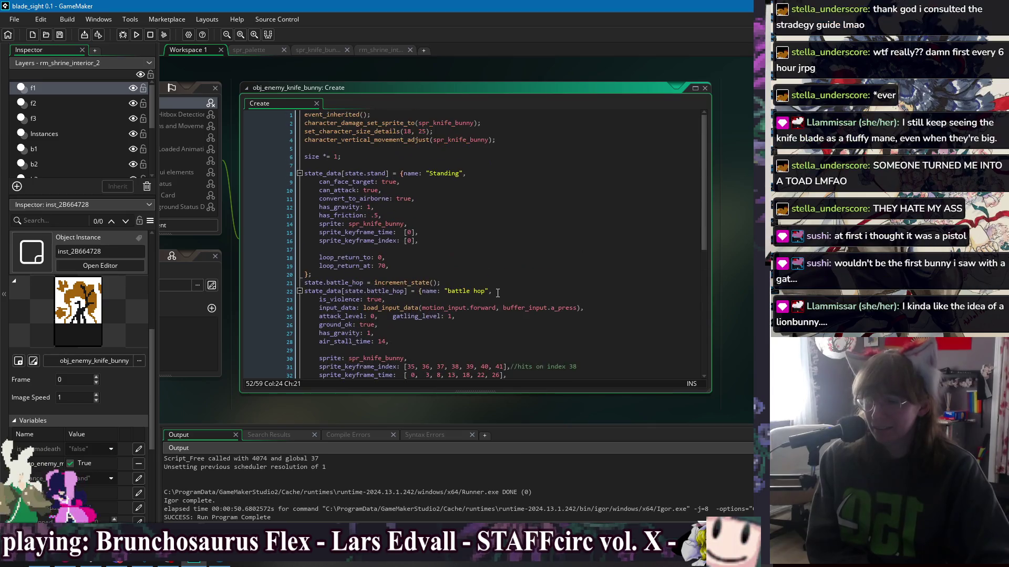
pyautogui.scroll(-10, 498, 292)
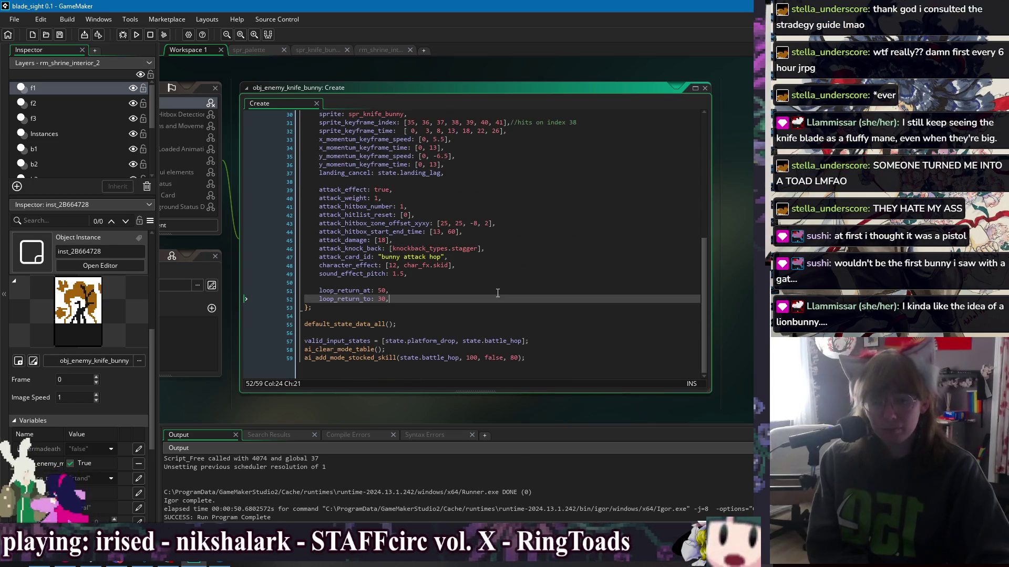
pyautogui.scroll(3, 497, 294)
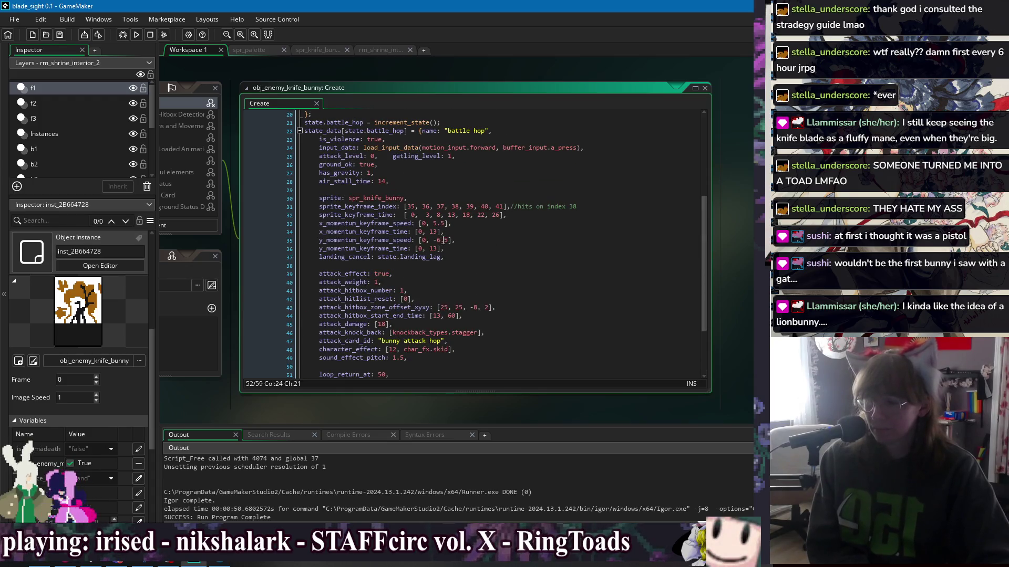
pyautogui.click(440, 241)
pyautogui.press('End')
pyautogui.press('Down')
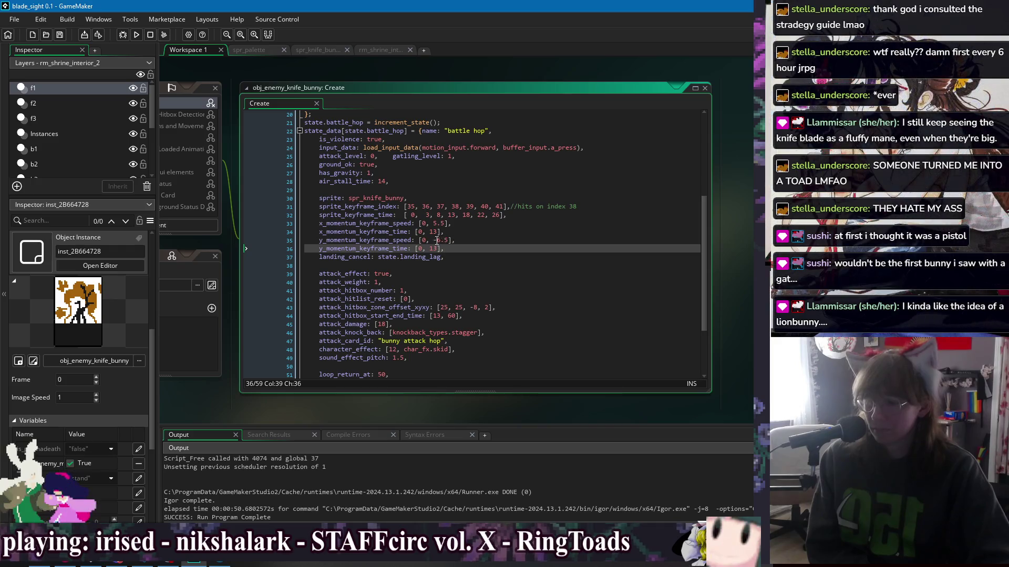
pyautogui.click(441, 240)
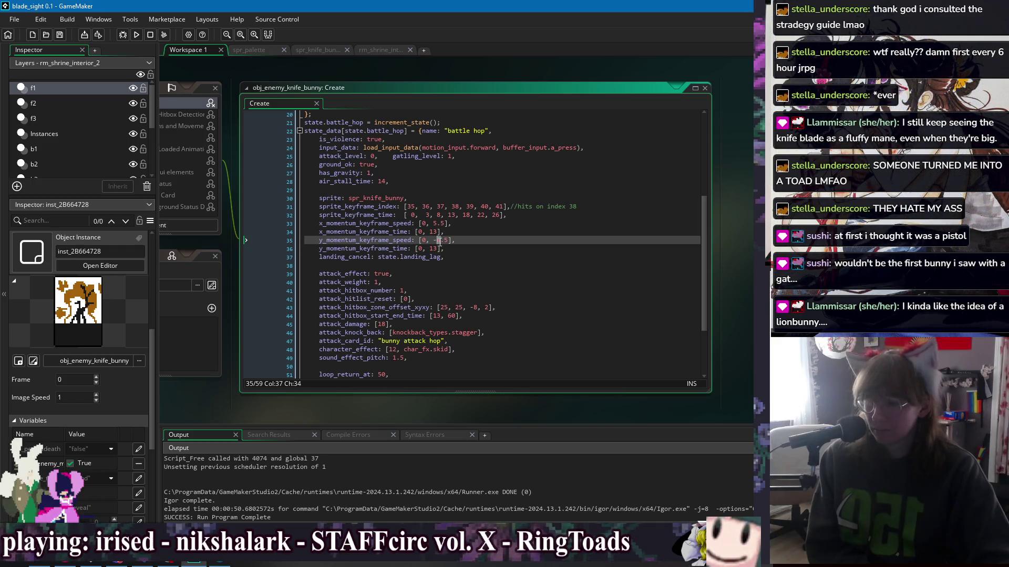
pyautogui.press('Right')
pyautogui.press('Right')
pyautogui.press('Right')
pyautogui.write('*s')
pyautogui.press('Left')
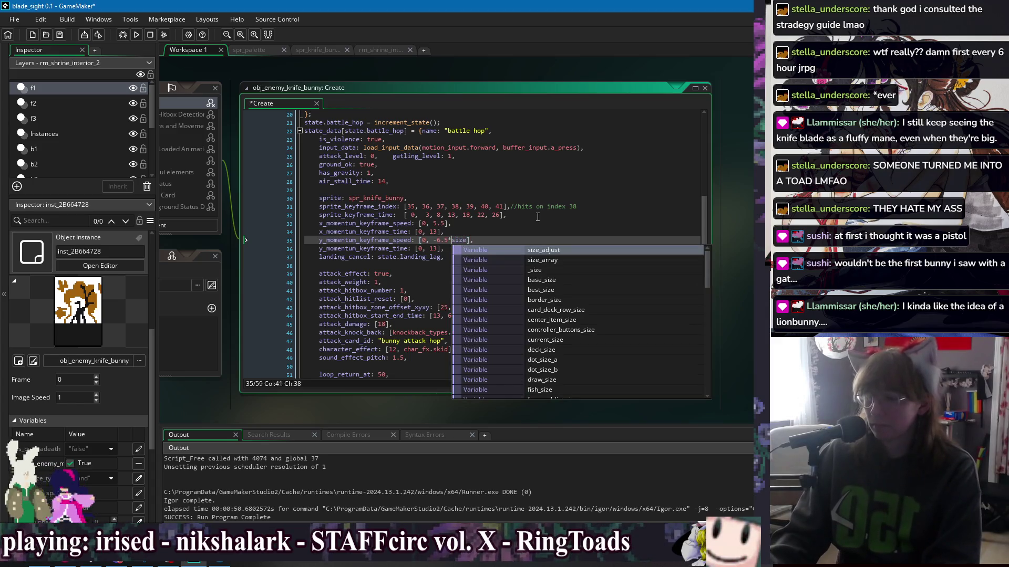
pyautogui.press('Left')
pyautogui.press('Left')
pyautogui.press('Left')
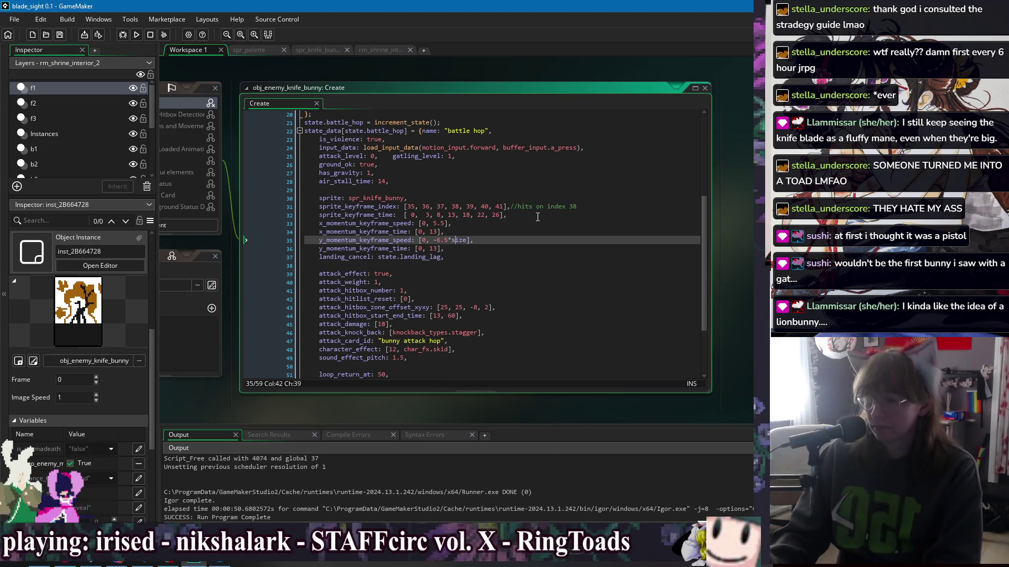
pyautogui.press('Right')
pyautogui.write('1/')
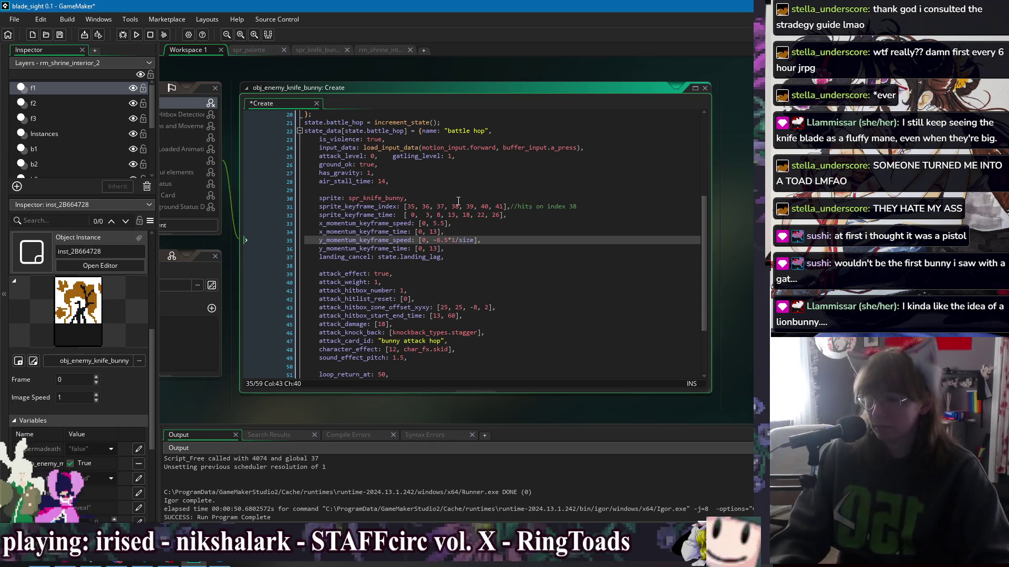
pyautogui.write('(')
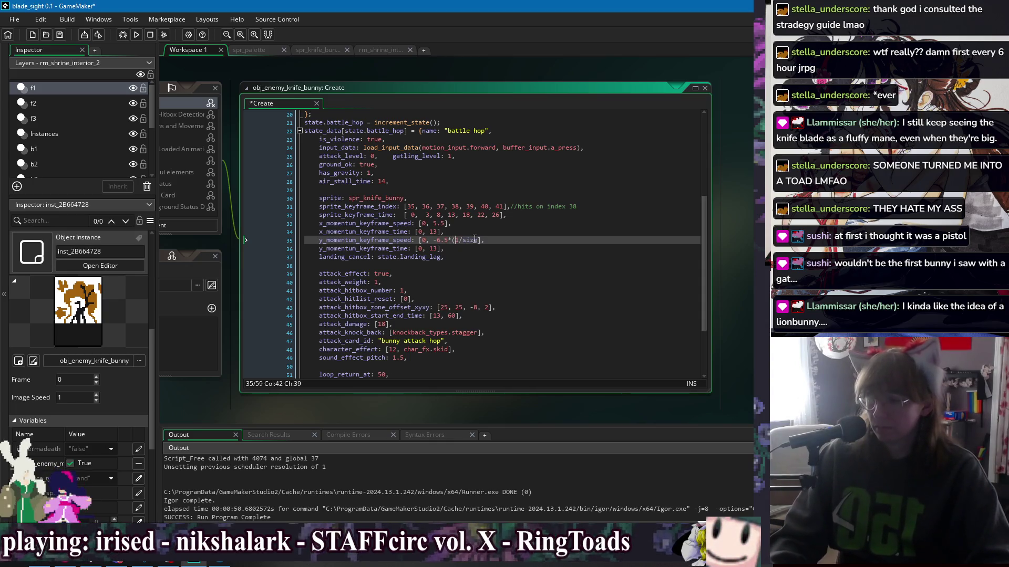
pyautogui.moveTo(481, 241); pyautogui.dragTo(452, 242)
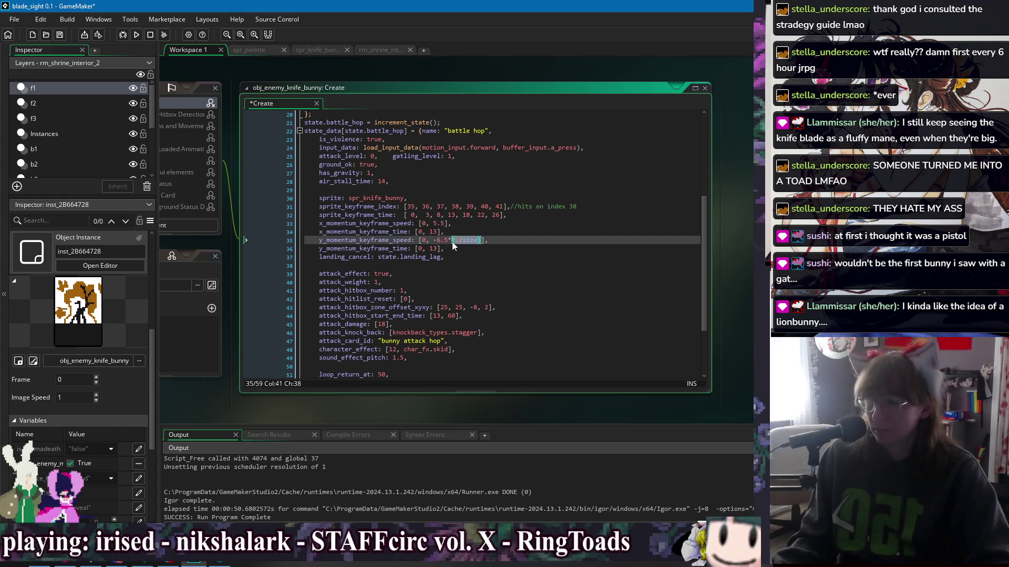
pyautogui.click(442, 241)
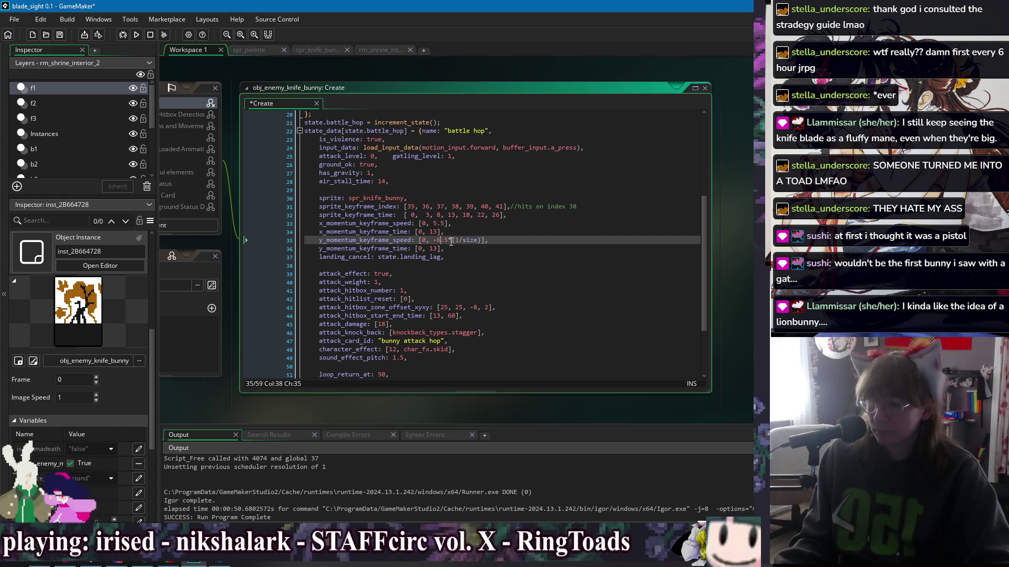
pyautogui.click(439, 240)
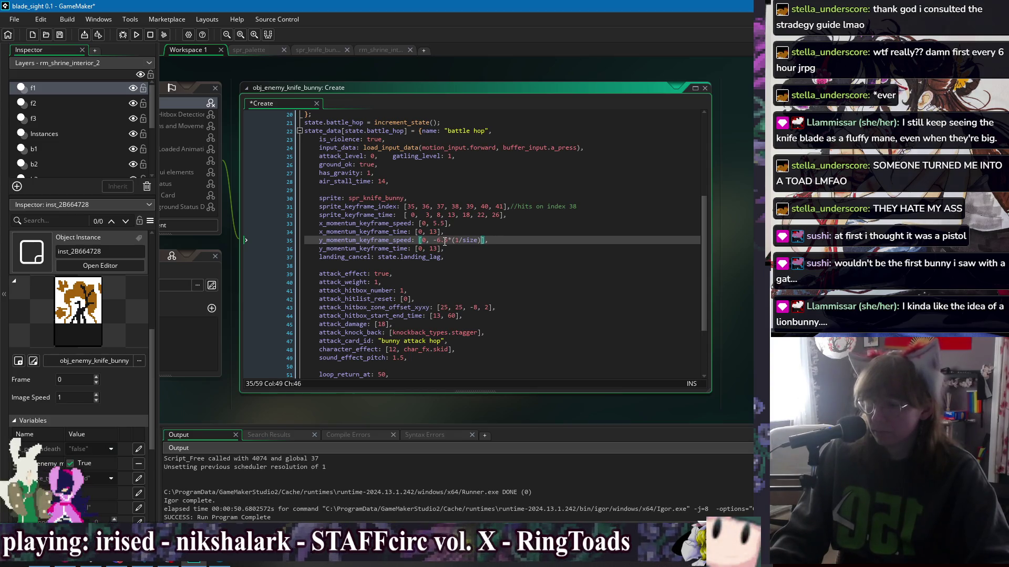
pyautogui.click(444, 242)
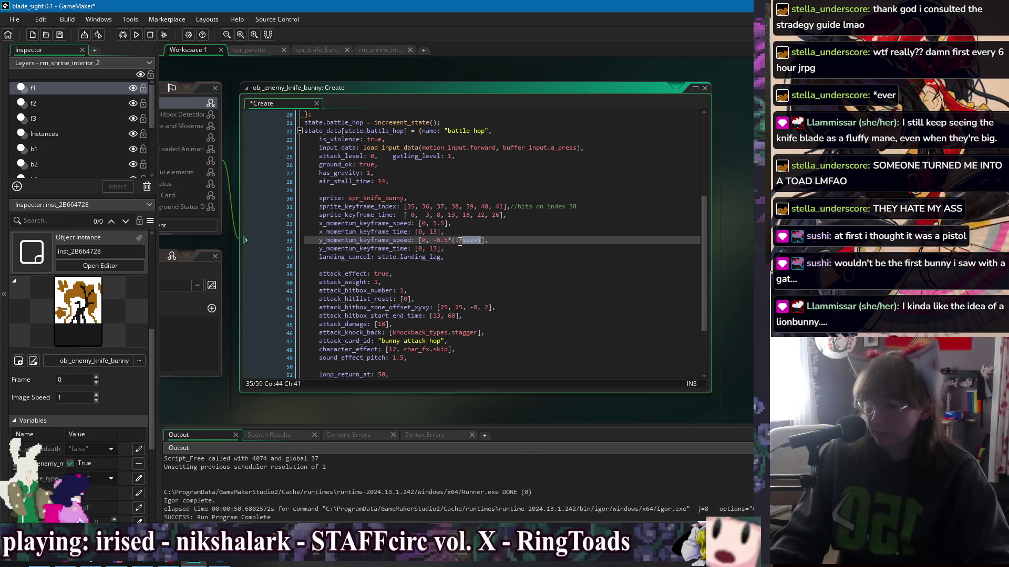
pyautogui.press('Delete')
pyautogui.click(439, 241)
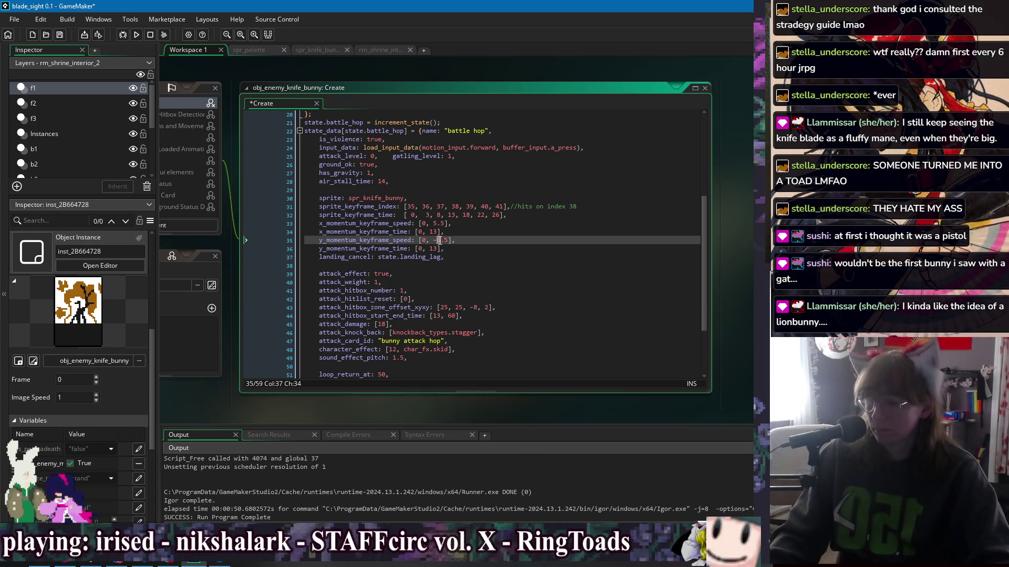
pyautogui.hotkey('ctrl', 'z')
pyautogui.hotkey('ctrl', 'z')
pyautogui.hotkey('ctrl', 'z')
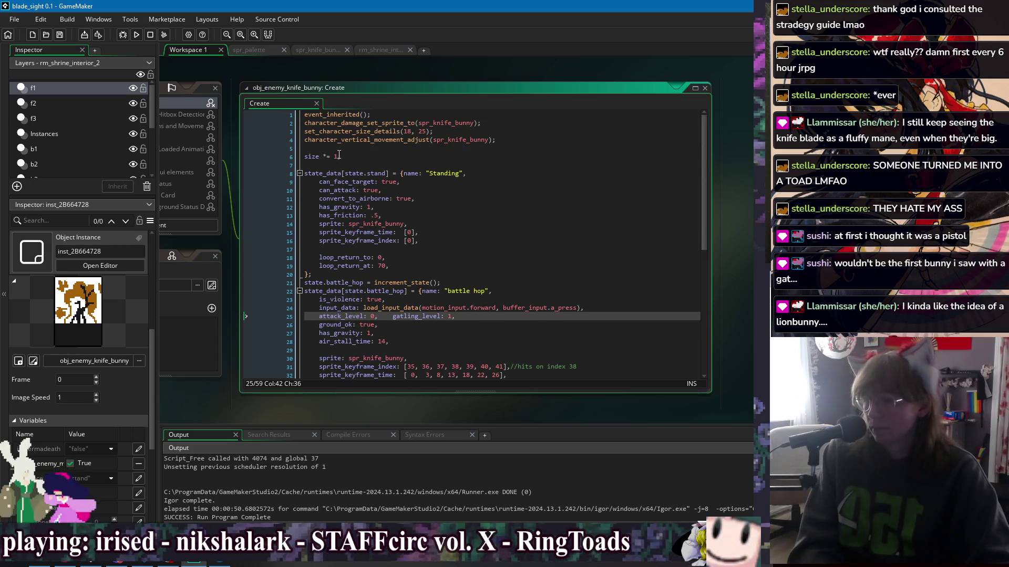
pyautogui.doubleClick(338, 156)
pyautogui.write('6;')
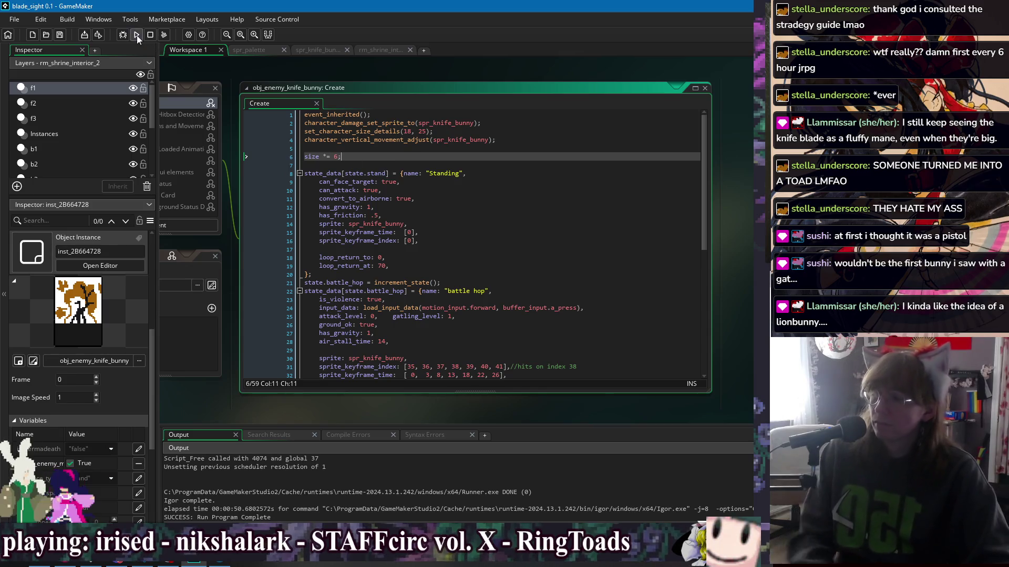
pyautogui.click(137, 35)
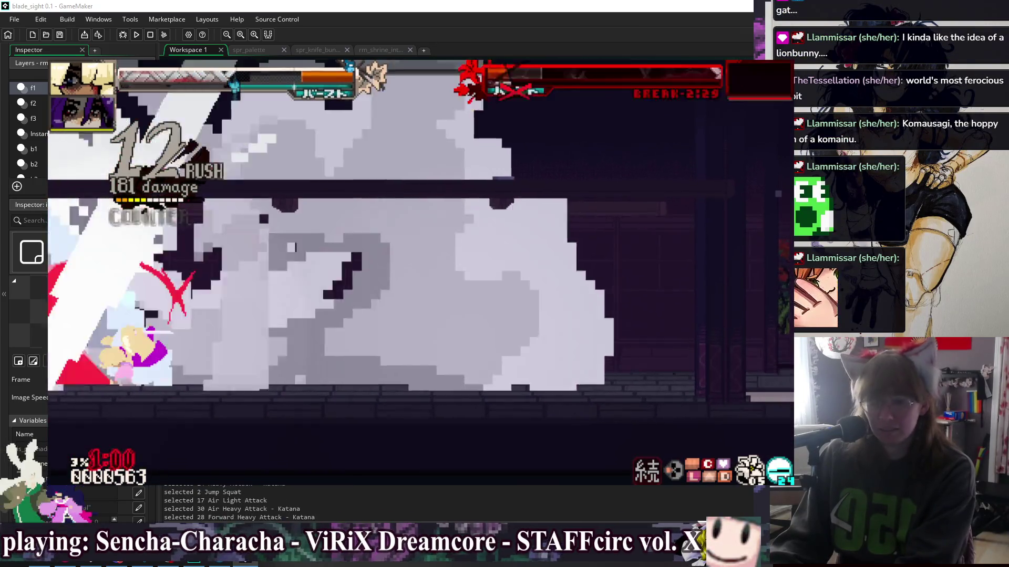
pyautogui.press('Escape')
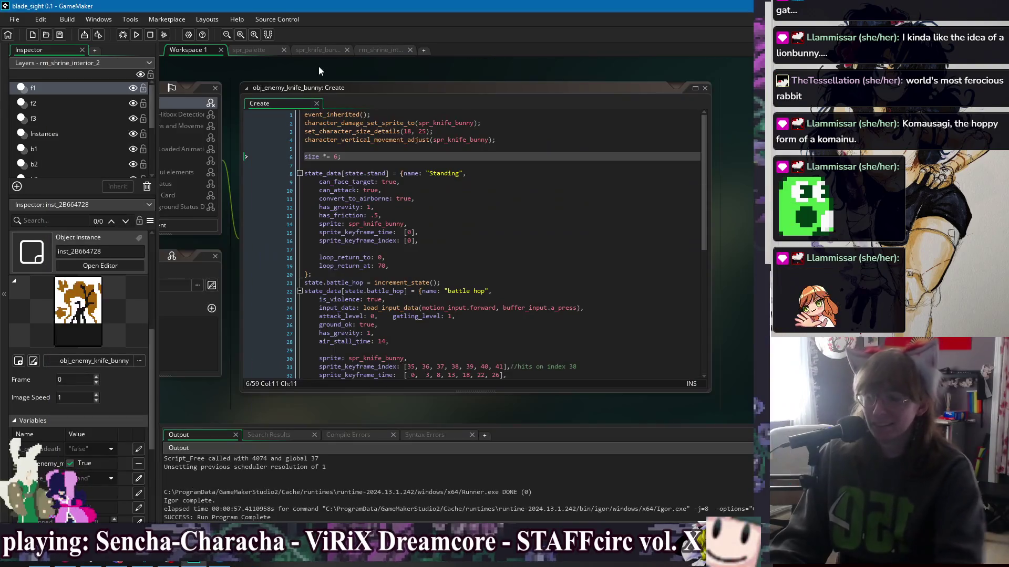
# Step: Change size *= 6 to size *= 3 and play-test with jumps, dashes and a burst
pyautogui.doubleClick(339, 158)
pyautogui.write('3')
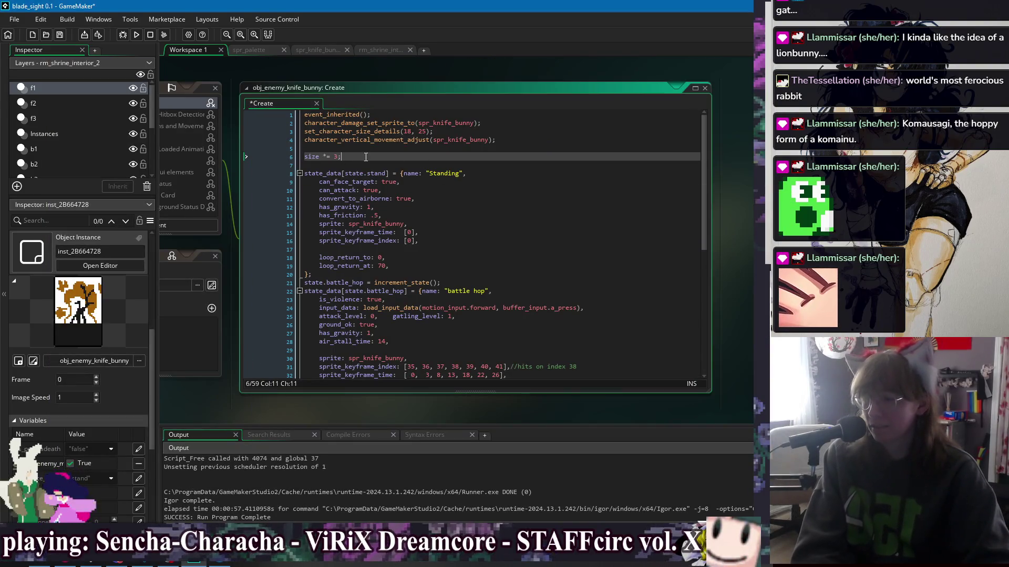
pyautogui.click(137, 34)
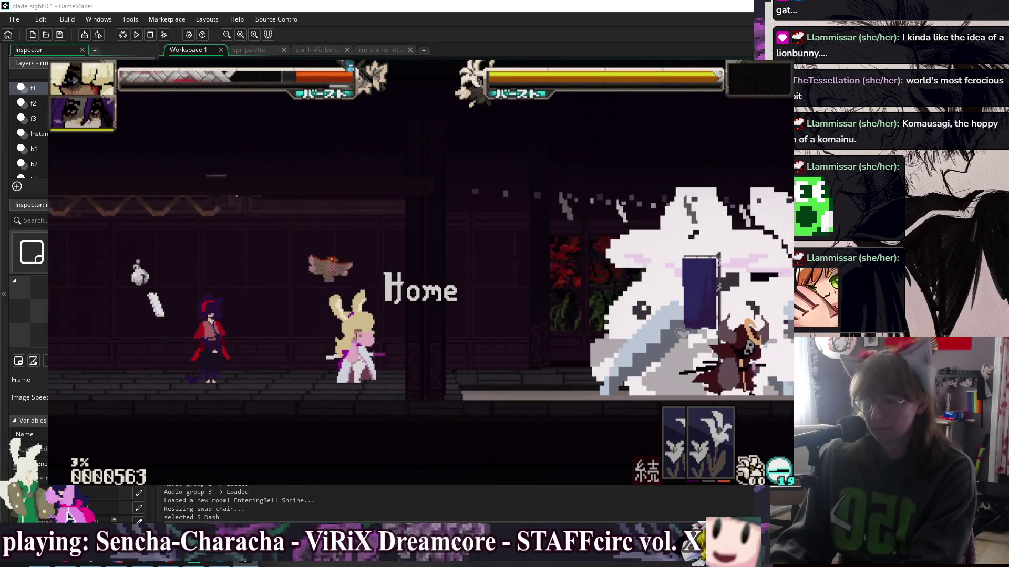
pyautogui.press('2')
pyautogui.press('3')
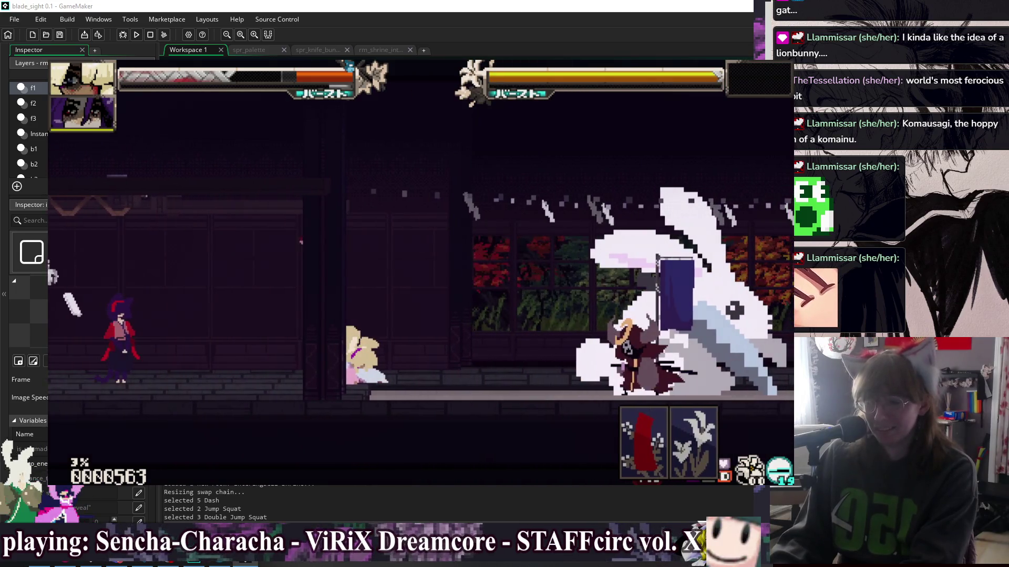
pyautogui.press('5')
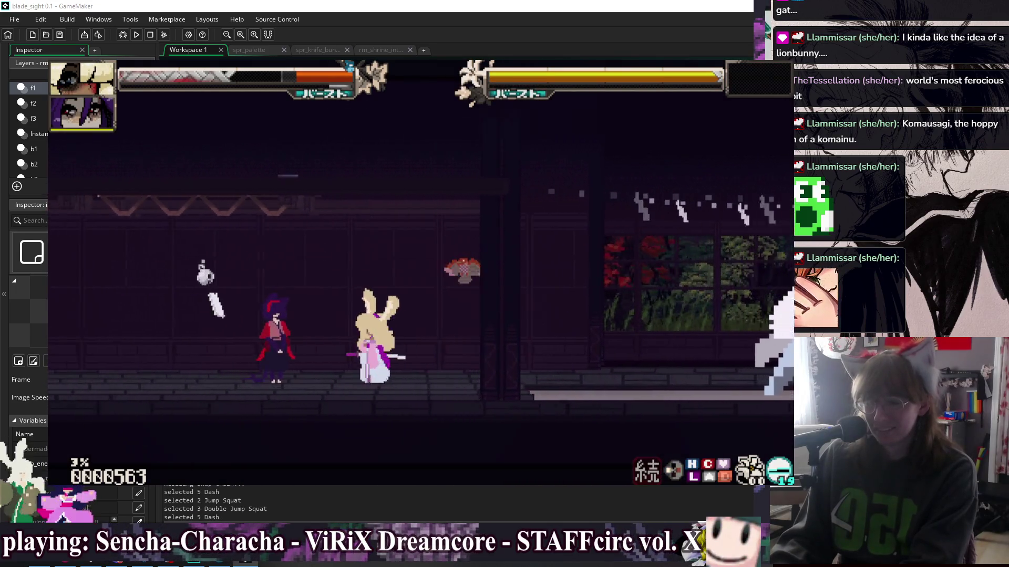
pyautogui.press('5')
pyautogui.press('5')
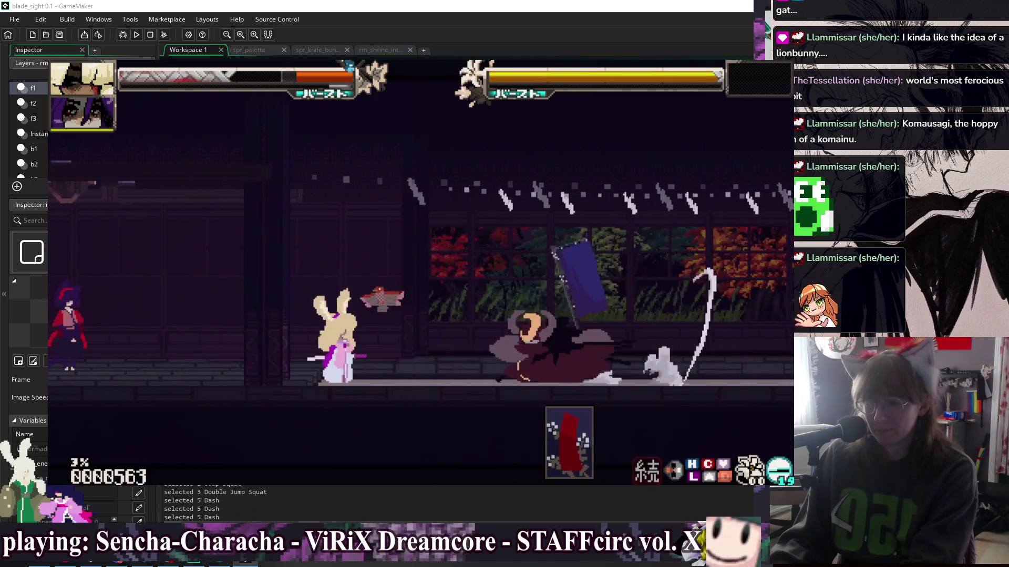
pyautogui.press('b')
pyautogui.press('5')
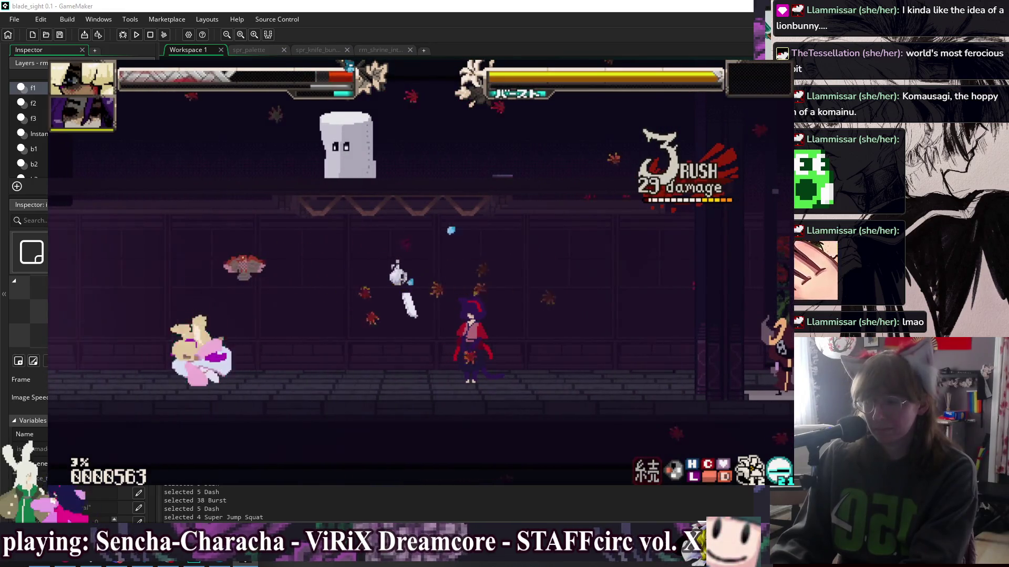
pyautogui.press('5')
pyautogui.press('2')
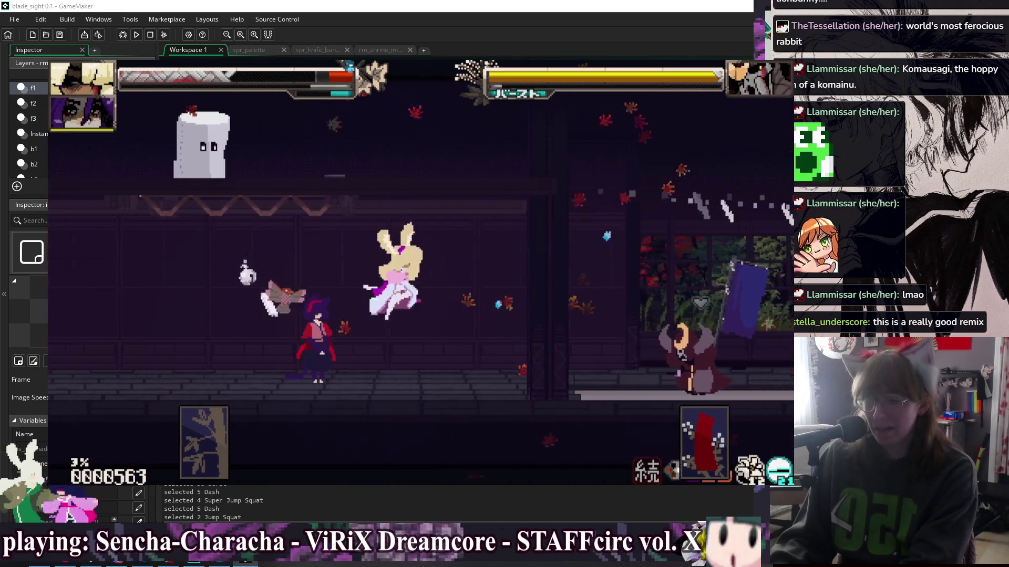
pyautogui.press('3')
pyautogui.press('6')
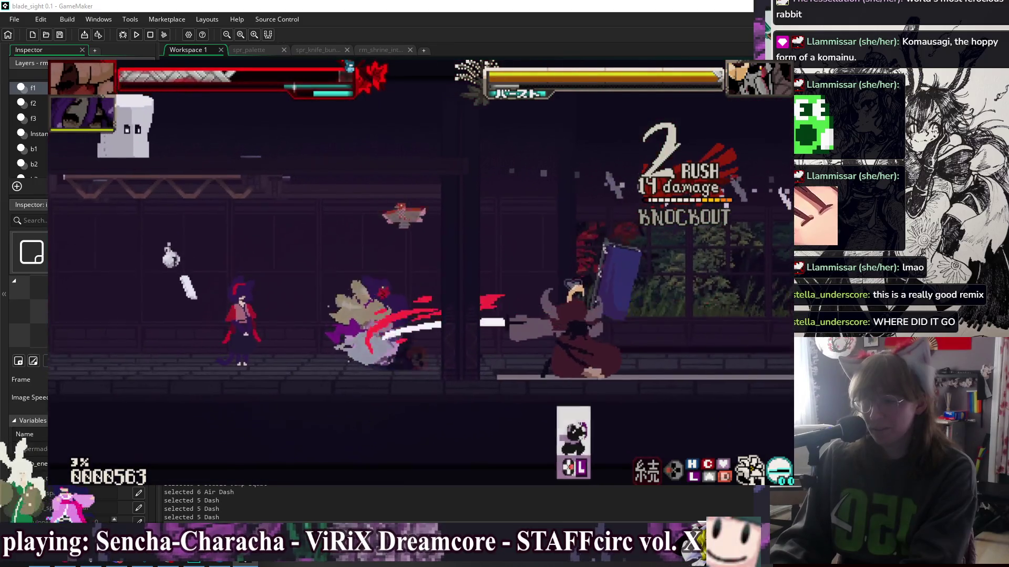
# Step: Close the game and return to the end of line 19 in the Create code
pyautogui.press('Escape')
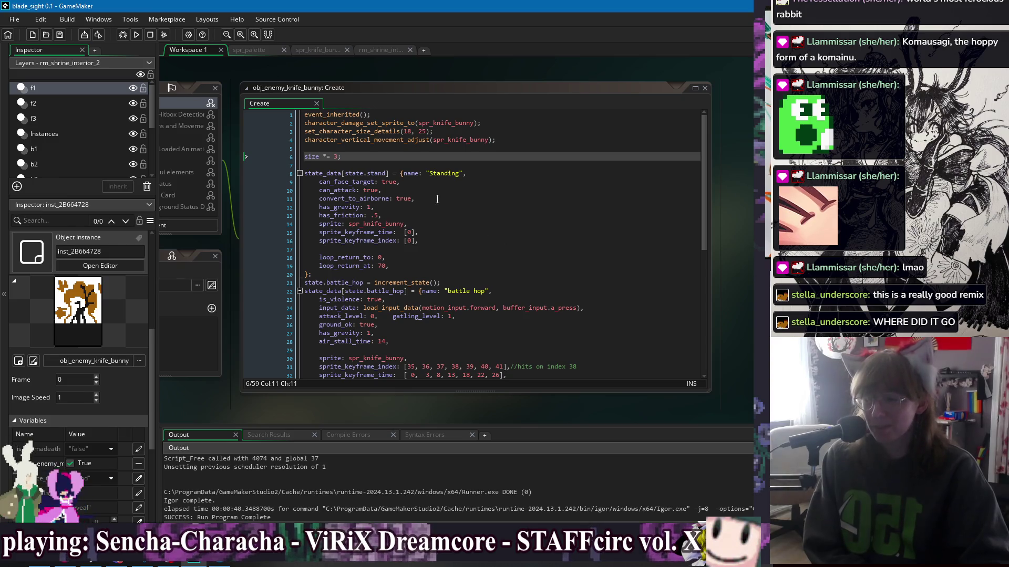
pyautogui.click(515, 297)
pyautogui.click(517, 264)
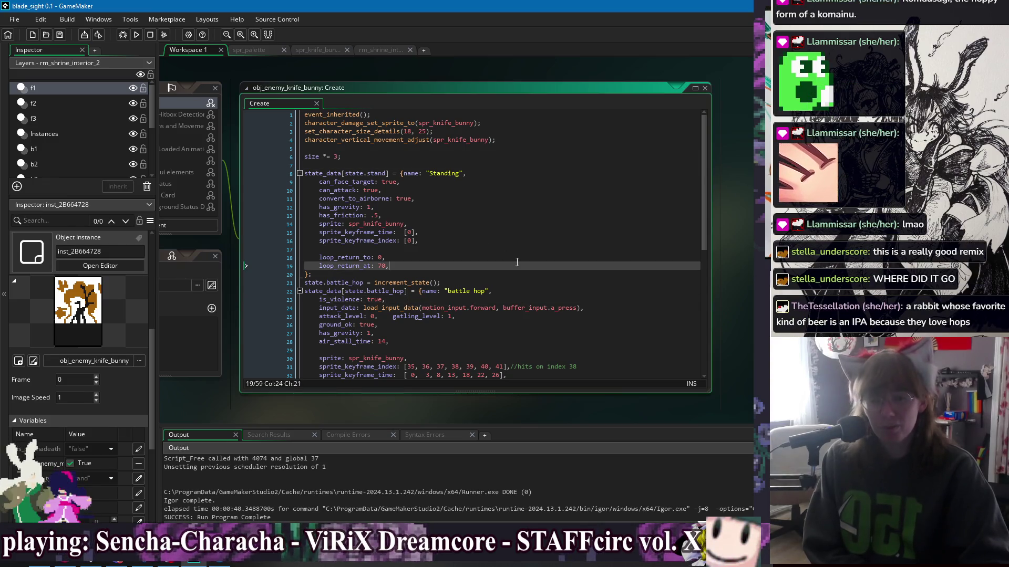
# Step: Make battle_hop's y_momentum_keyframe_speed [0, -6.5 * (1/size)] and run the game
pyautogui.scroll(-3, 512, 261)
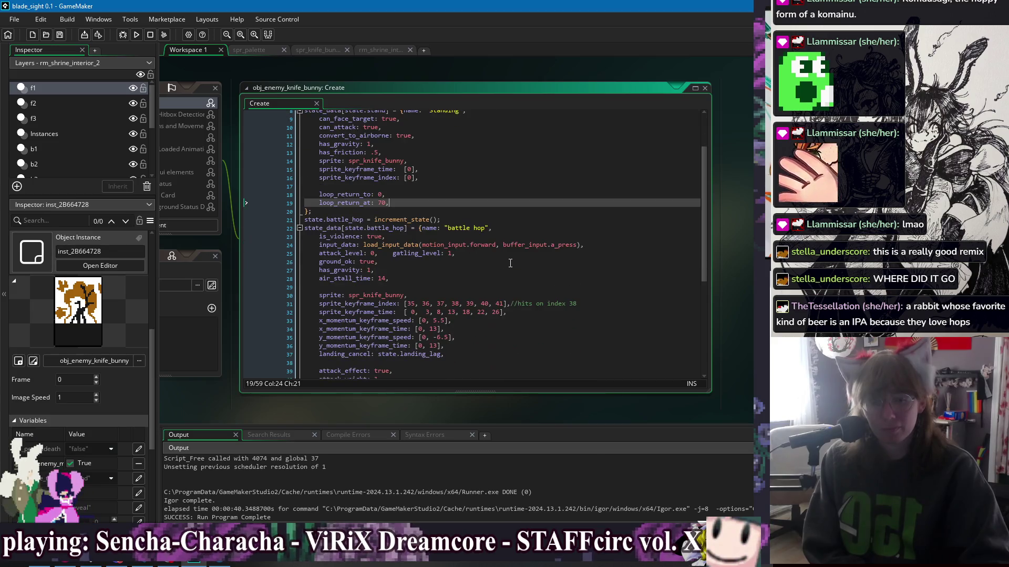
pyautogui.scroll(-3, 439, 288)
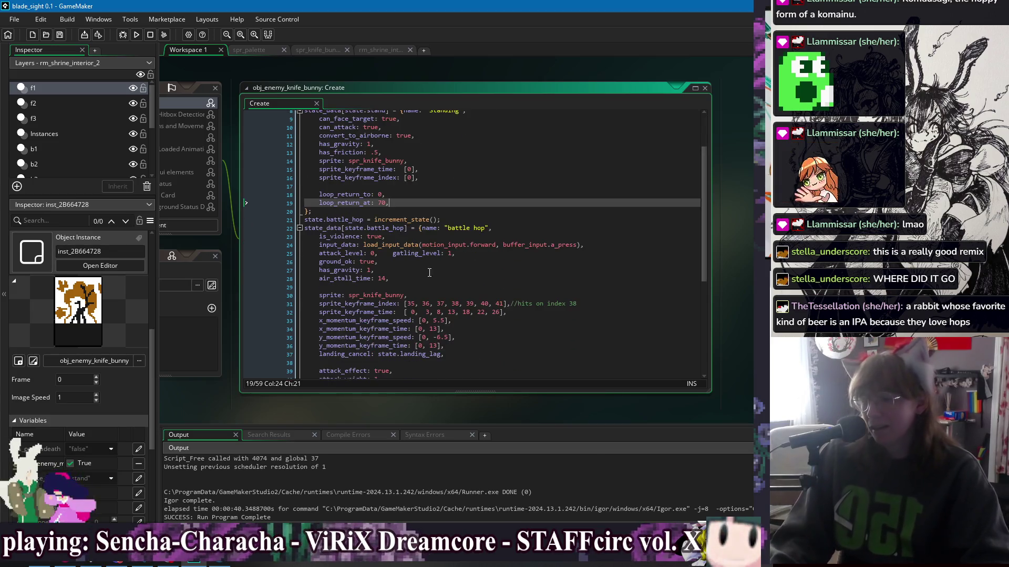
pyautogui.scroll(-6, 458, 300)
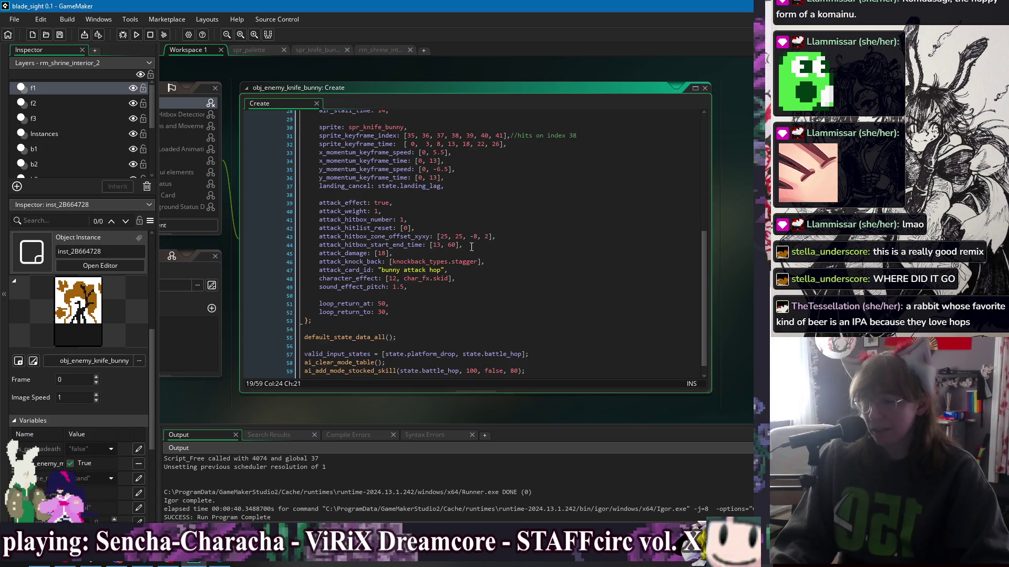
pyautogui.scroll(5, 471, 247)
pyautogui.click(447, 295)
pyautogui.write('* (s')
pyautogui.press('BackSpace')
pyautogui.press('BackSpace')
pyautogui.press('BackSpace')
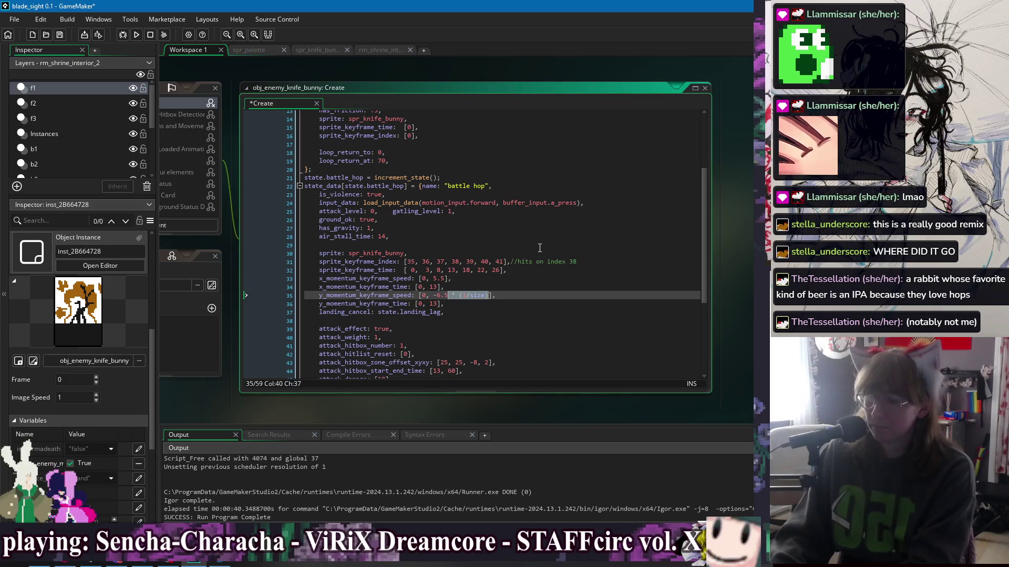
pyautogui.click(446, 279)
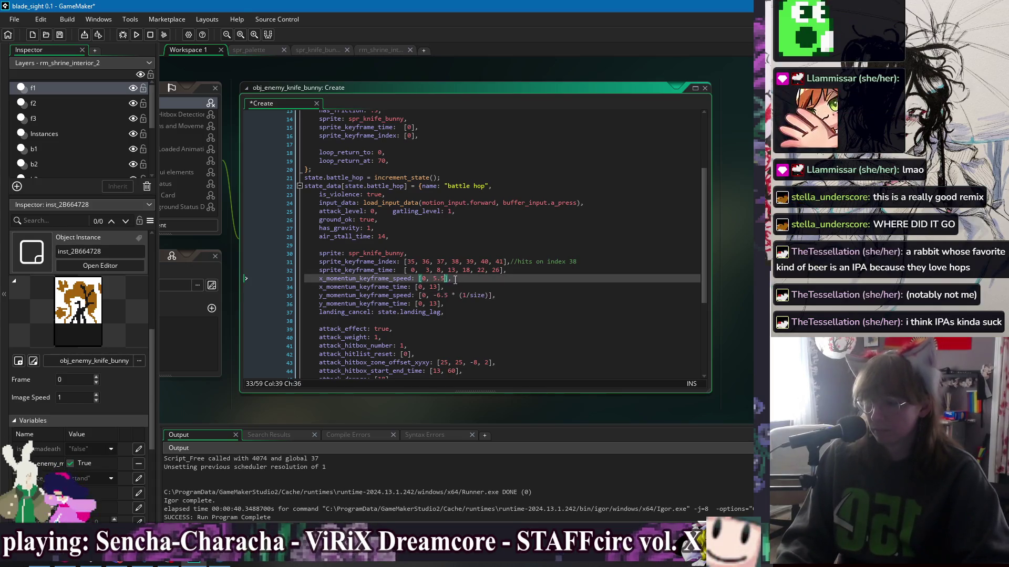
pyautogui.click(100, 34)
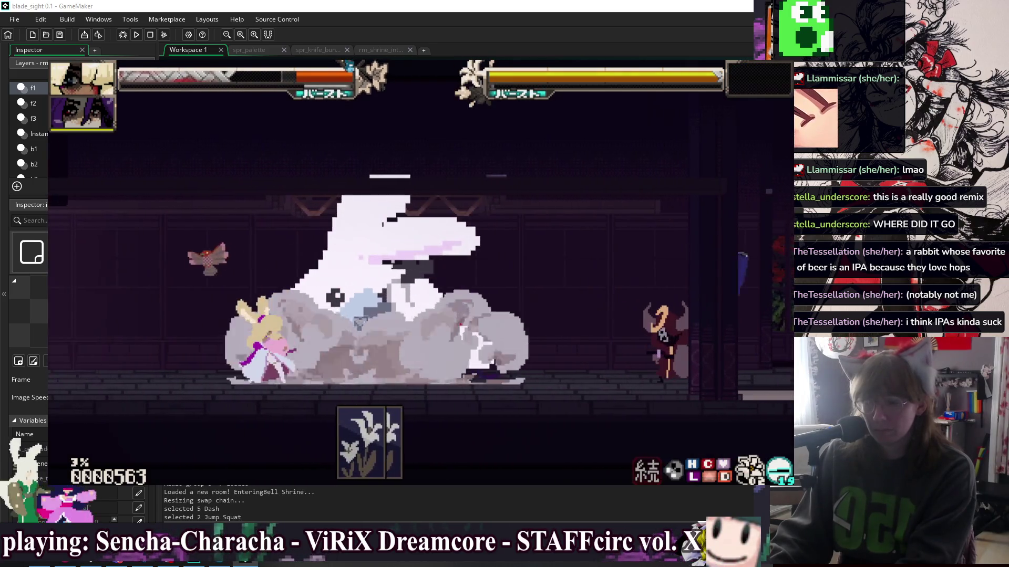
# Step: Show hitboxes with H, fight the knife bunny to a knockout, then close the game
pyautogui.press('h')
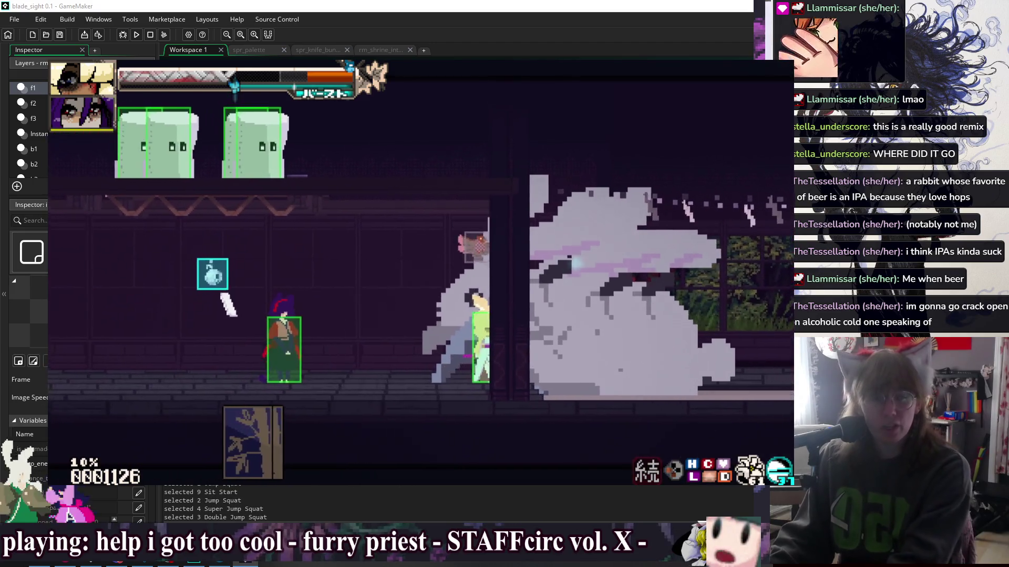
pyautogui.press('Escape')
# Step: Change the size multiplier from 3 to .5, play-test the smaller bunny, then close the game
pyautogui.scroll(4, 538, 245)
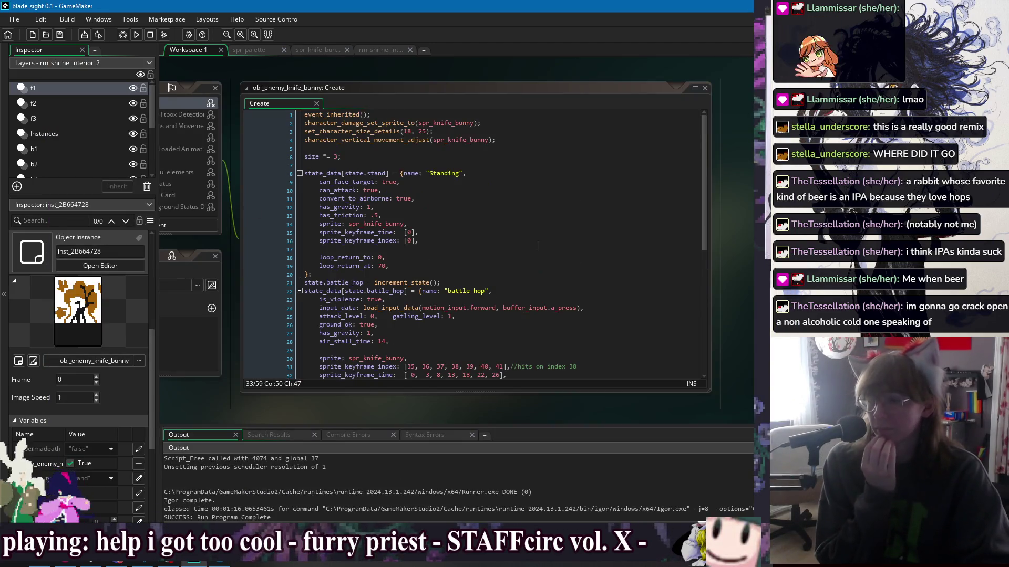
pyautogui.doubleClick(336, 157)
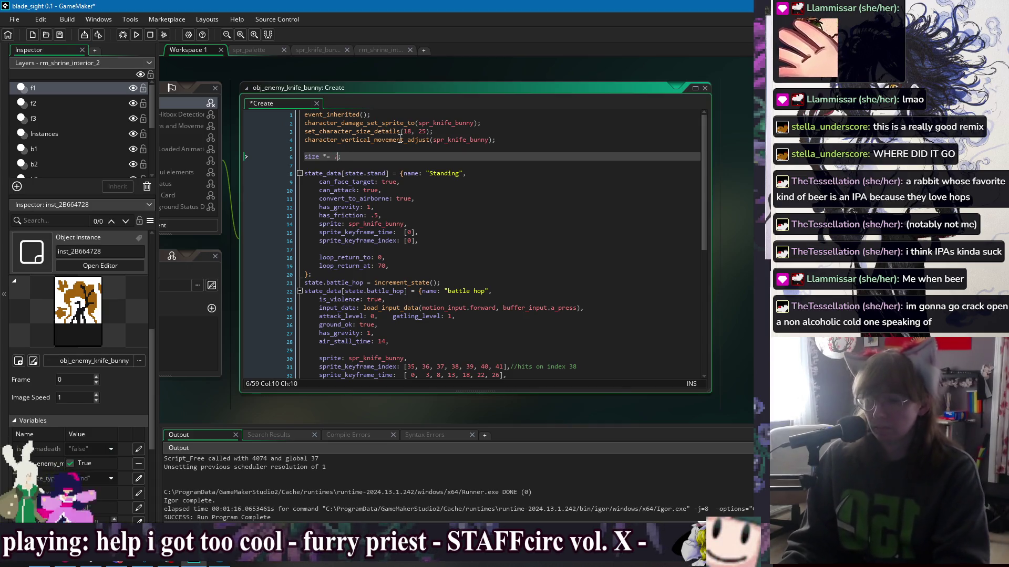
pyautogui.click(136, 35)
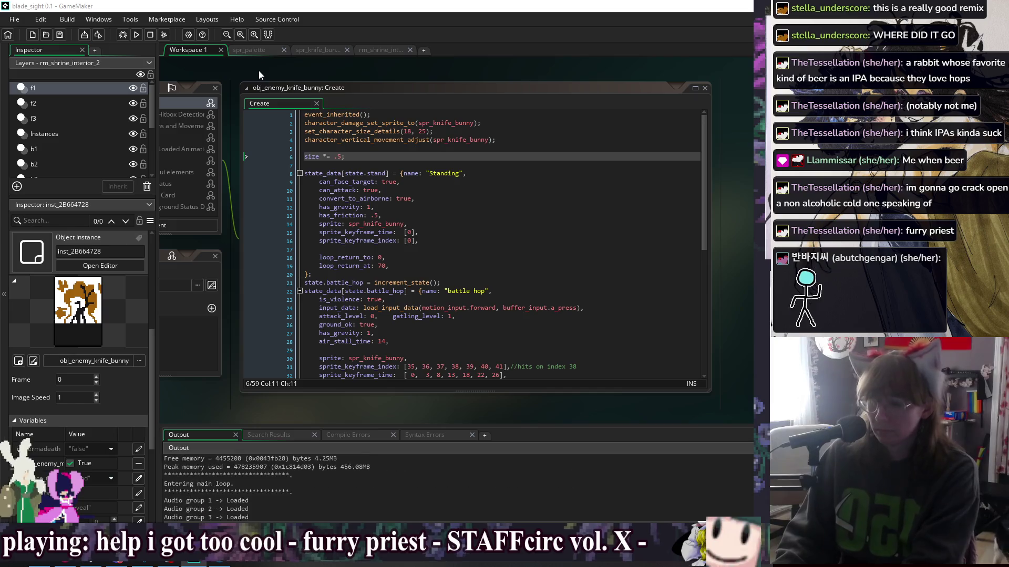
pyautogui.press('Left')
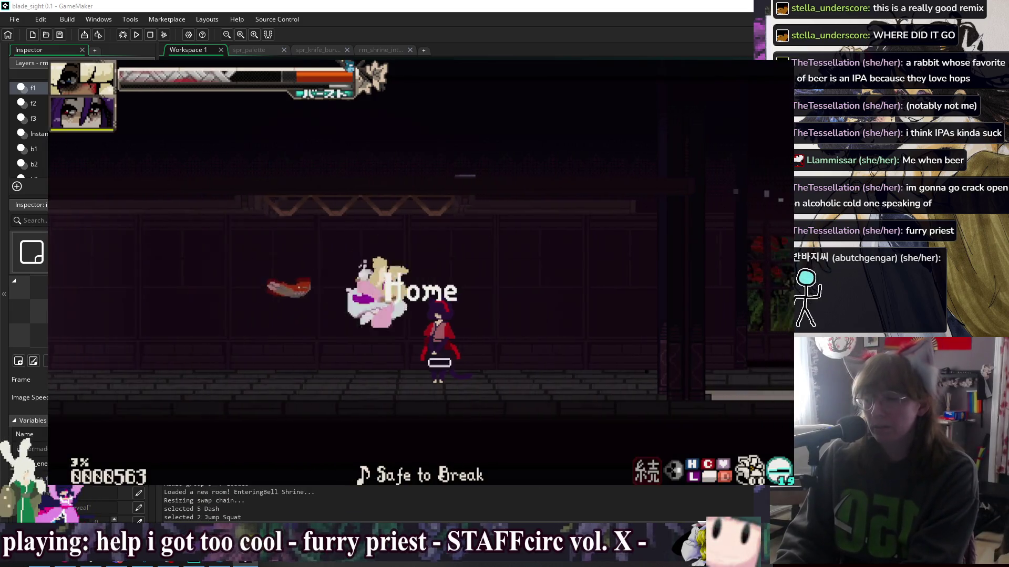
pyautogui.press('Up')
pyautogui.press('Up')
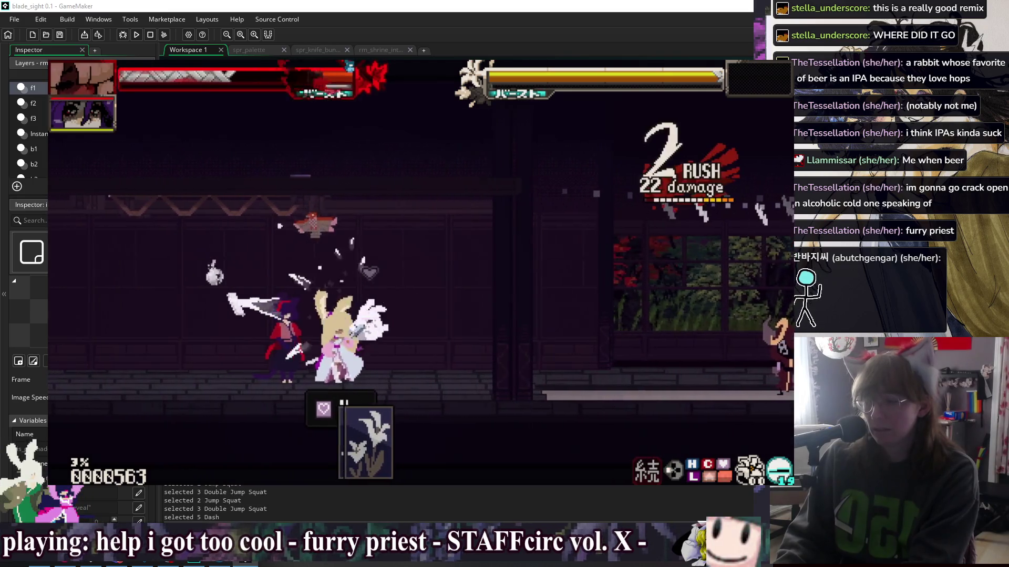
pyautogui.press('Right')
pyautogui.press('Up')
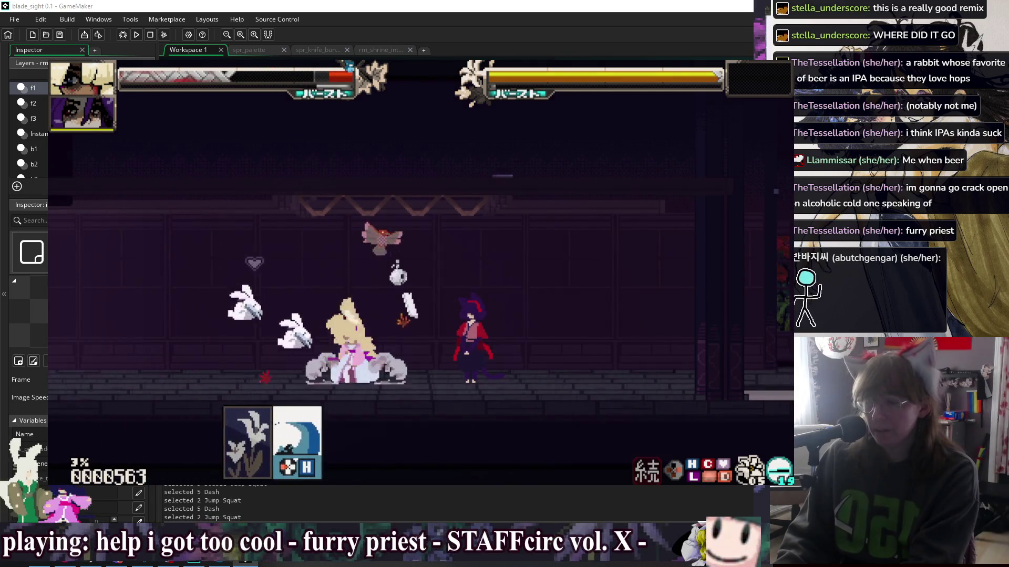
pyautogui.press('Escape')
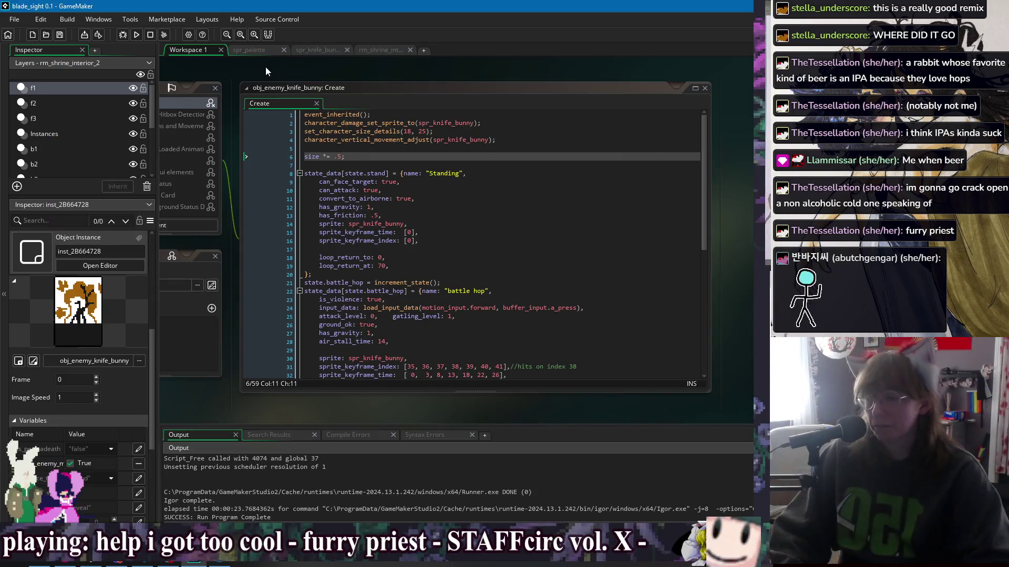
# Step: Change the battle hop momentum to 3.5 forward and -4.5 upward on lines 33 and 35
pyautogui.scroll(-4, 476, 286)
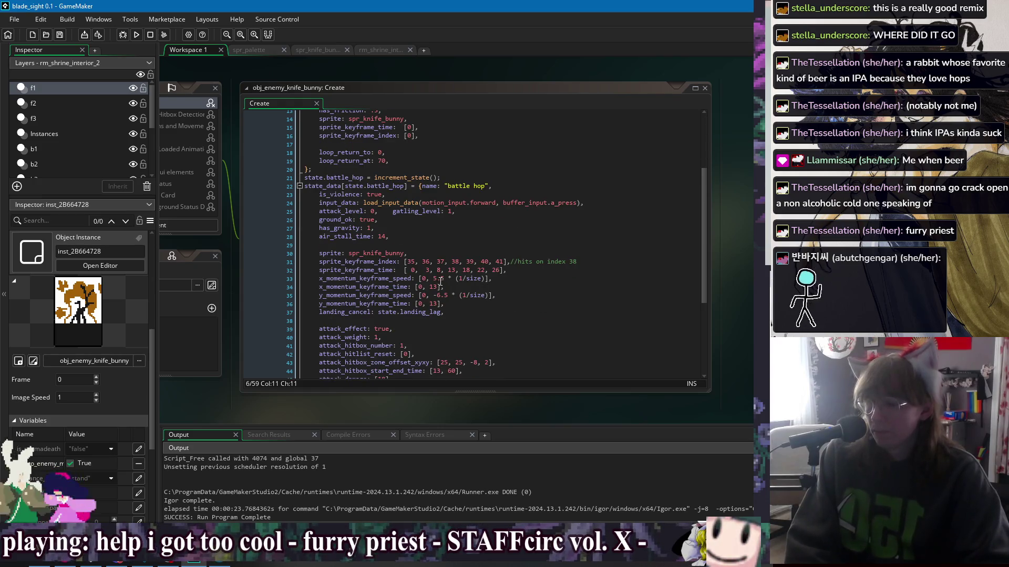
pyautogui.doubleClick(439, 296)
pyautogui.write('3')
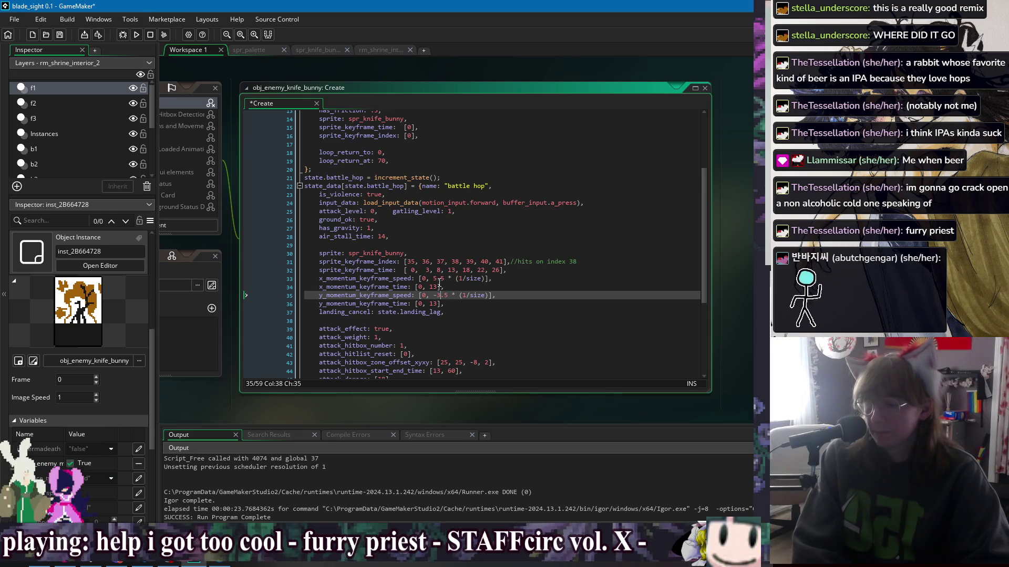
pyautogui.doubleClick(437, 278)
pyautogui.write('2')
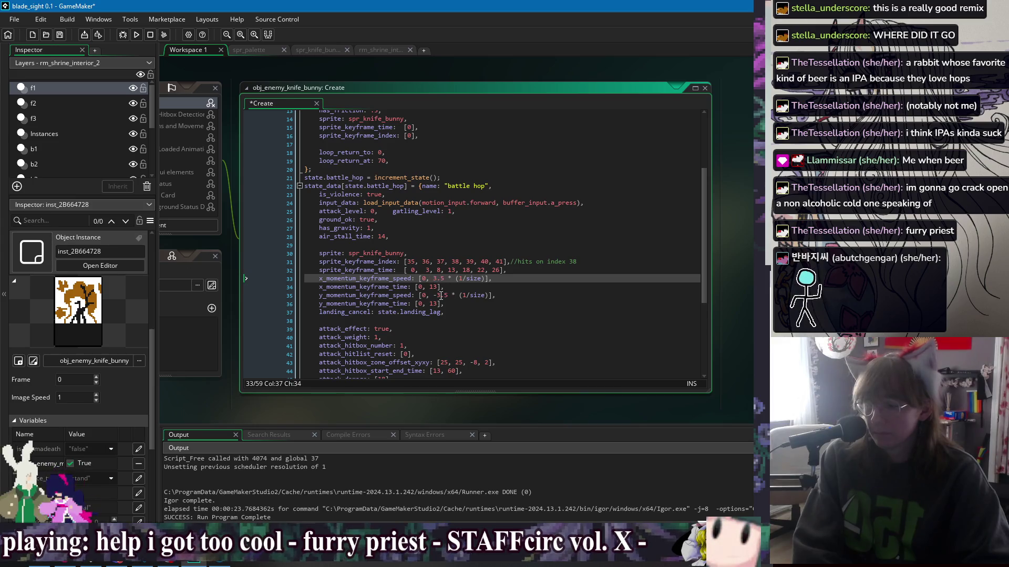
pyautogui.doubleClick(440, 296)
pyautogui.write('4')
# Step: Save and playtest the hop, then open the spr_knife_bunny sprite
pyautogui.press('F5')
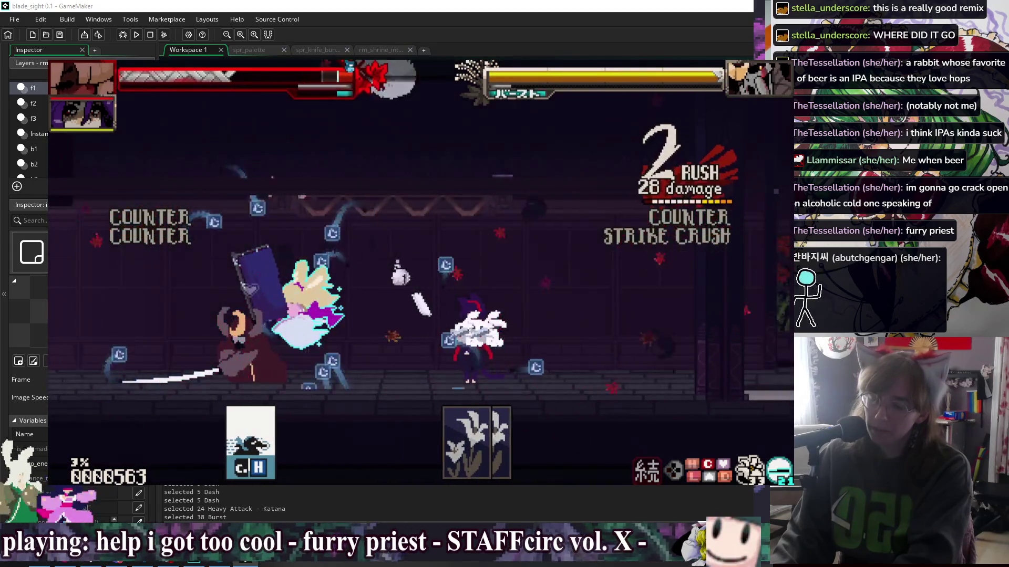
pyautogui.press('Escape')
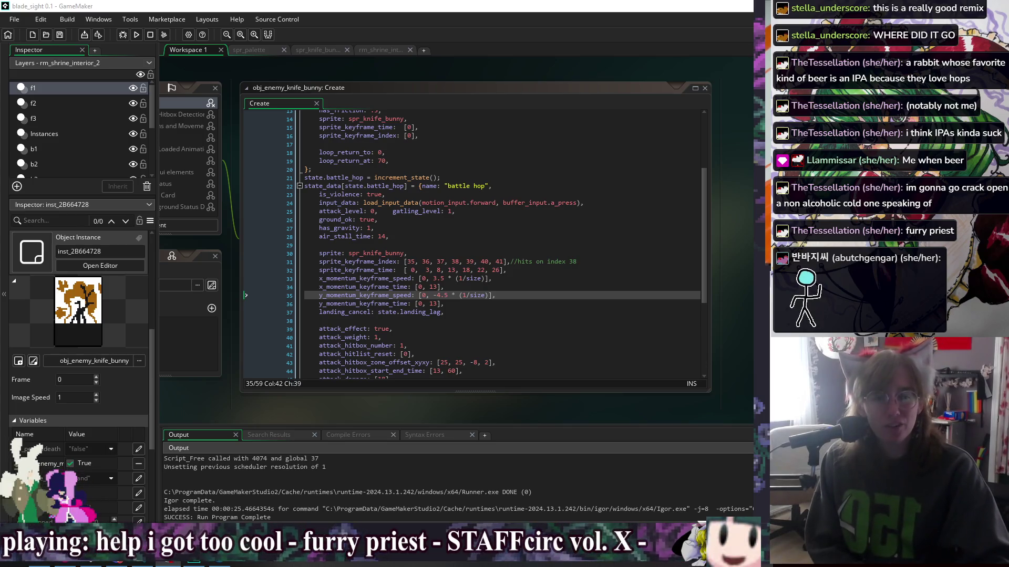
pyautogui.click(493, 245)
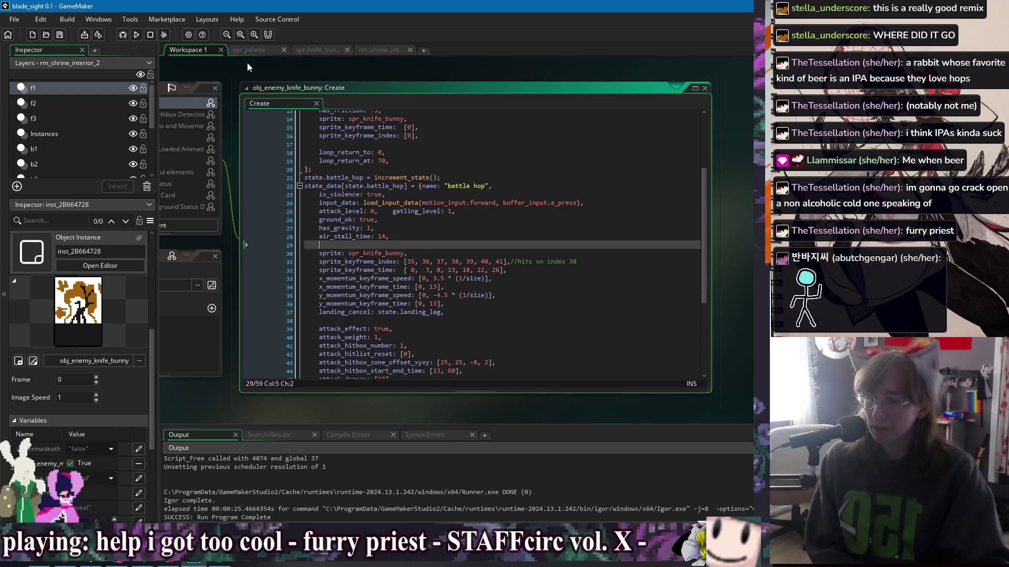
pyautogui.click(259, 50)
pyautogui.click(320, 50)
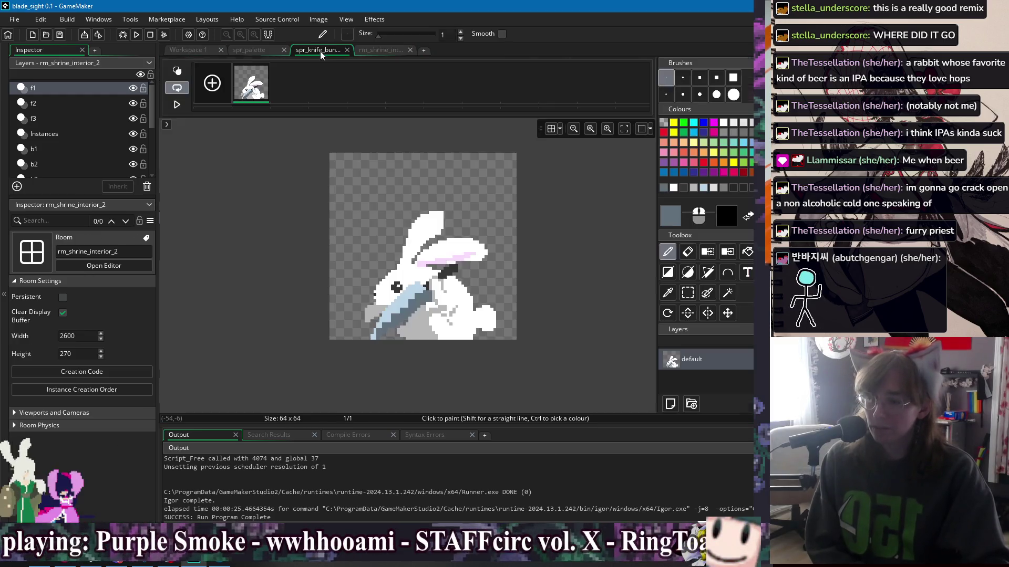
# Step: Add a second frame, sketch yellow slash lines, and erase the sketch's left block
pyautogui.click(212, 83)
pyautogui.click(302, 73)
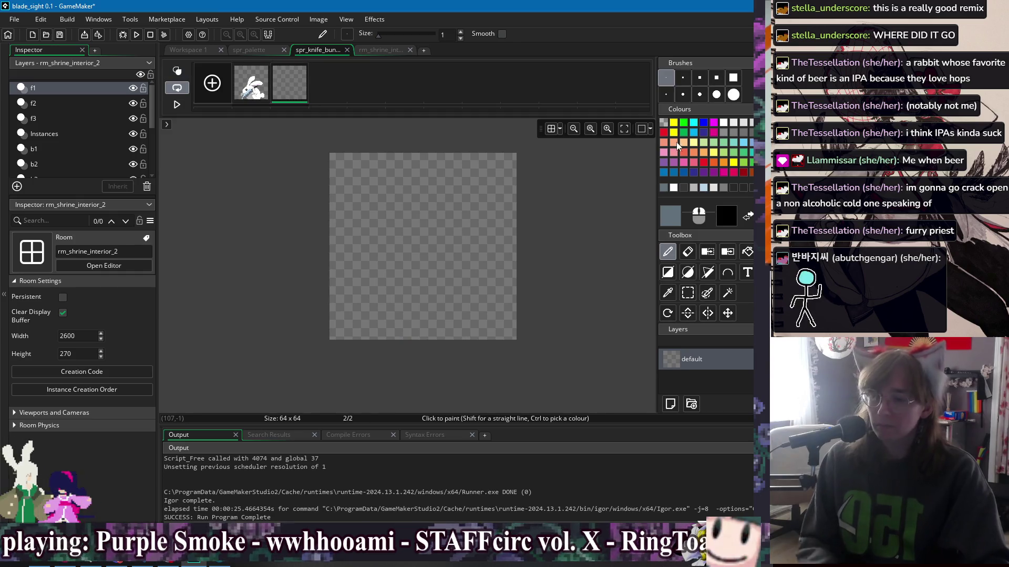
pyautogui.click(673, 124)
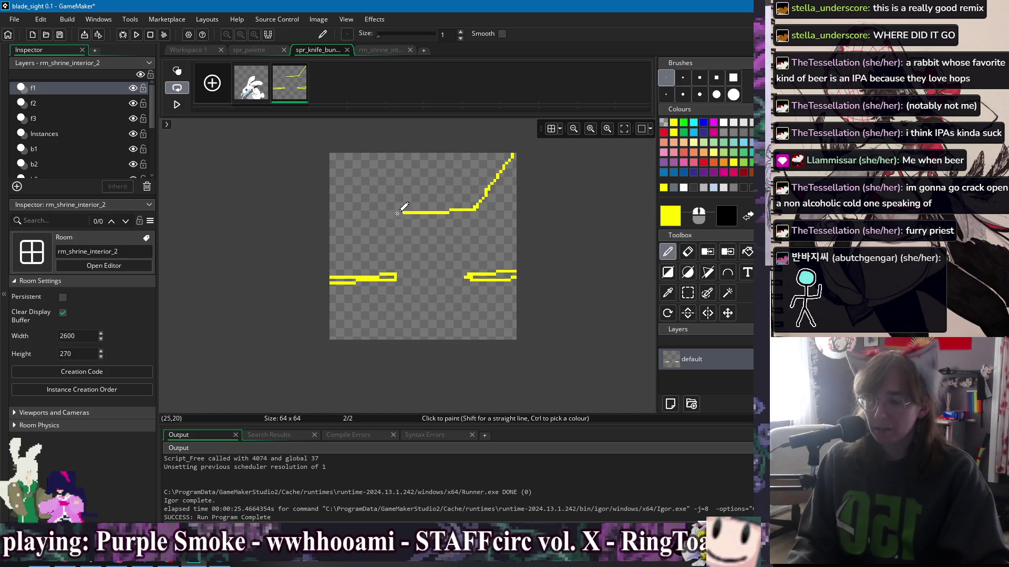
pyautogui.moveTo(398, 213); pyautogui.dragTo(378, 194)
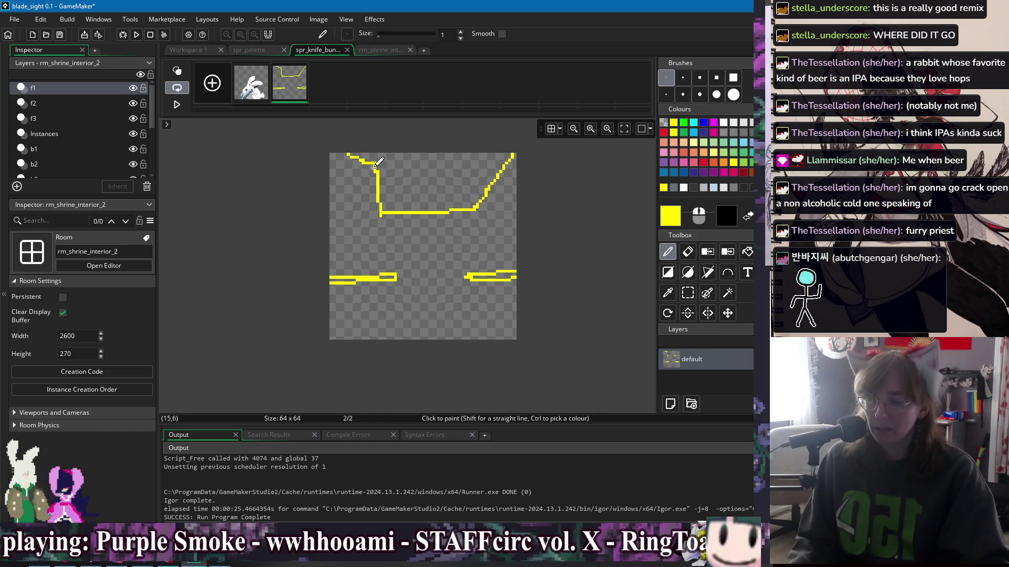
pyautogui.moveTo(425, 163)
pyautogui.mouseDown()
pyautogui.moveTo(440, 164)
pyautogui.moveTo(394, 176)
pyautogui.moveTo(404, 200)
pyautogui.mouseUp()
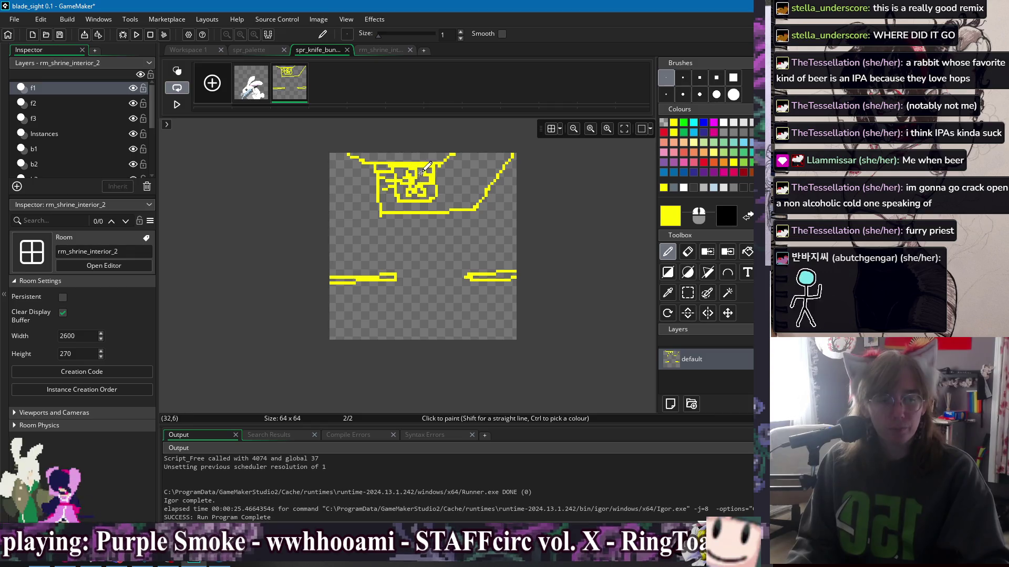
pyautogui.scroll(5, 440, 193)
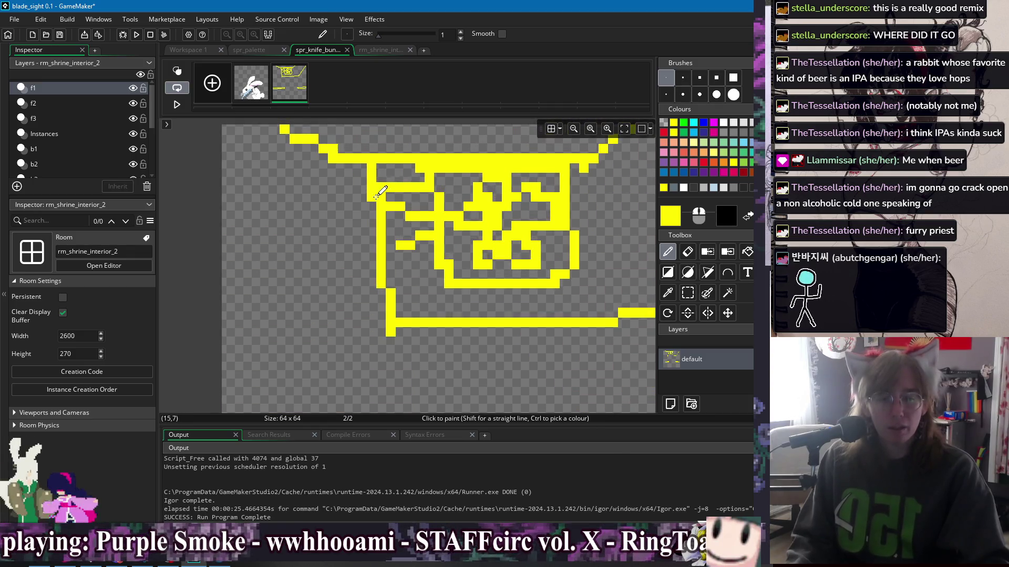
pyautogui.press('s')
pyautogui.moveTo(367, 164); pyautogui.dragTo(453, 290)
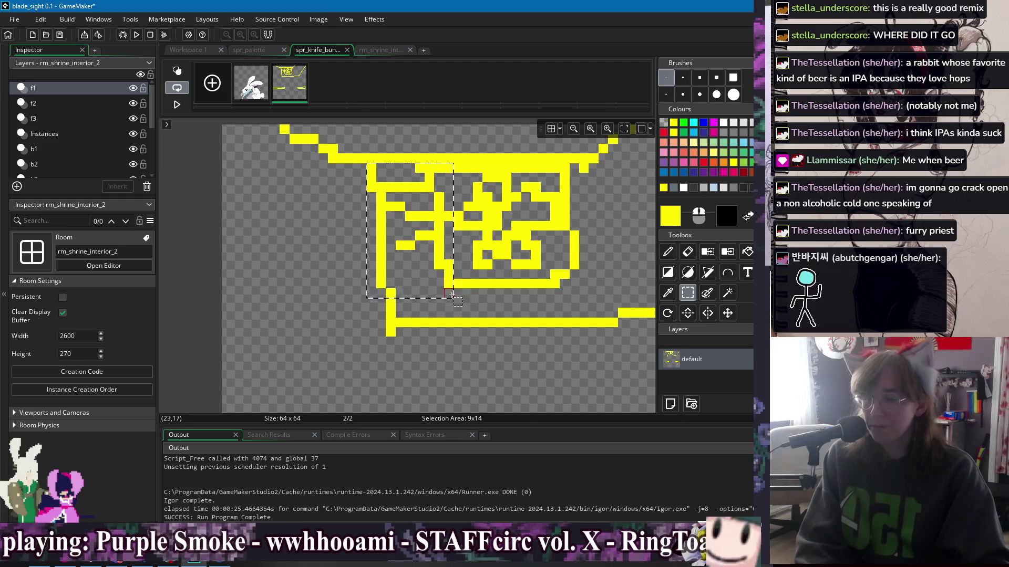
pyautogui.press('Delete')
# Step: Draw a white pixel outline across the lower left of the frame
pyautogui.click(721, 132)
pyautogui.press('d')
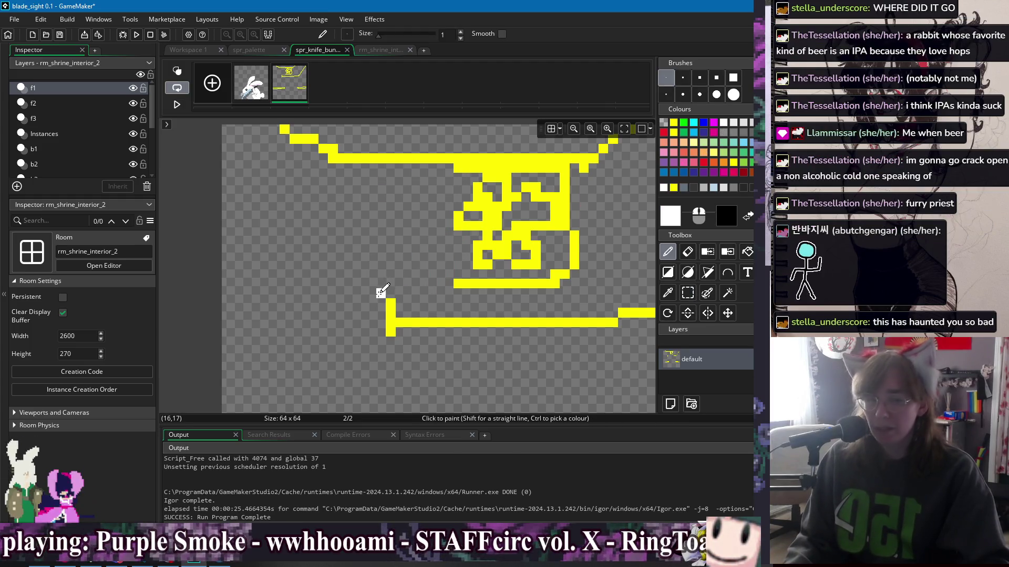
pyautogui.click(392, 293)
pyautogui.moveTo(379, 294)
pyautogui.mouseDown()
pyautogui.moveTo(382, 168)
pyautogui.moveTo(429, 164)
pyautogui.moveTo(457, 181)
pyautogui.moveTo(452, 293)
pyautogui.mouseUp()
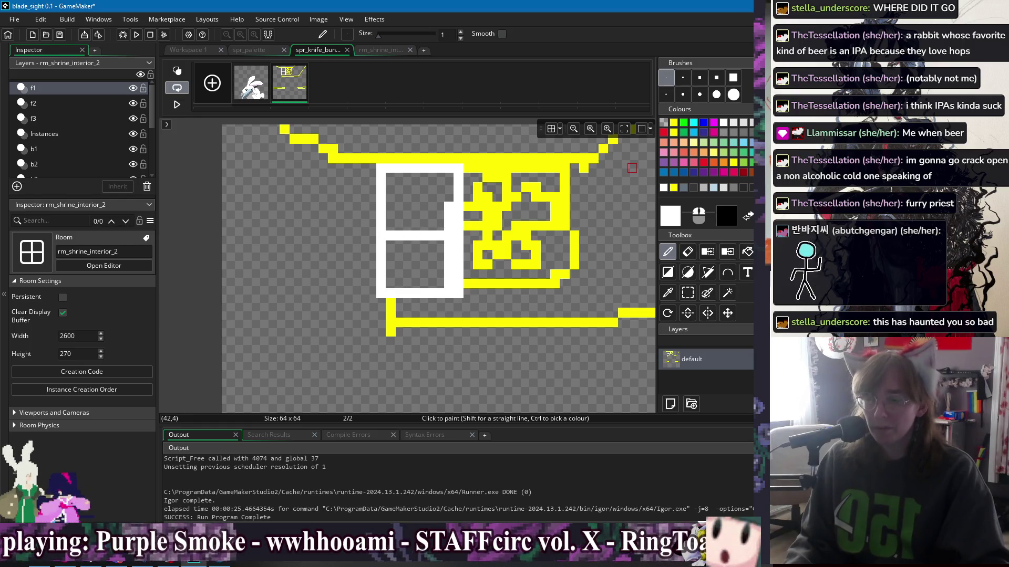
# Step: Flood-fill the grey patches inside the white box with white
pyautogui.keyDown('ctrl'); pyautogui.click(632, 168); pyautogui.keyUp('ctrl')
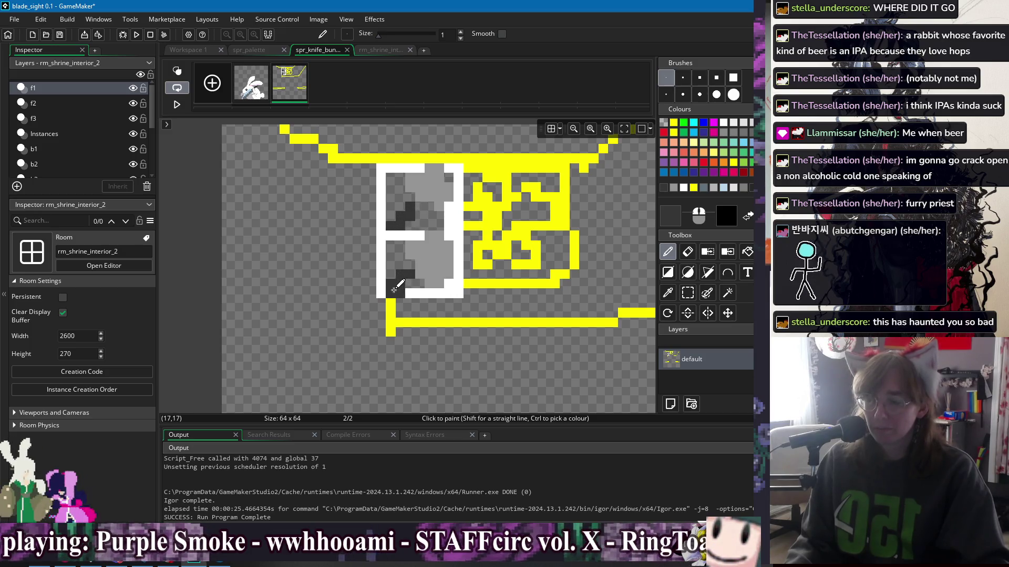
pyautogui.scroll(-1, 394, 290)
pyautogui.scroll(-1, 420, 263)
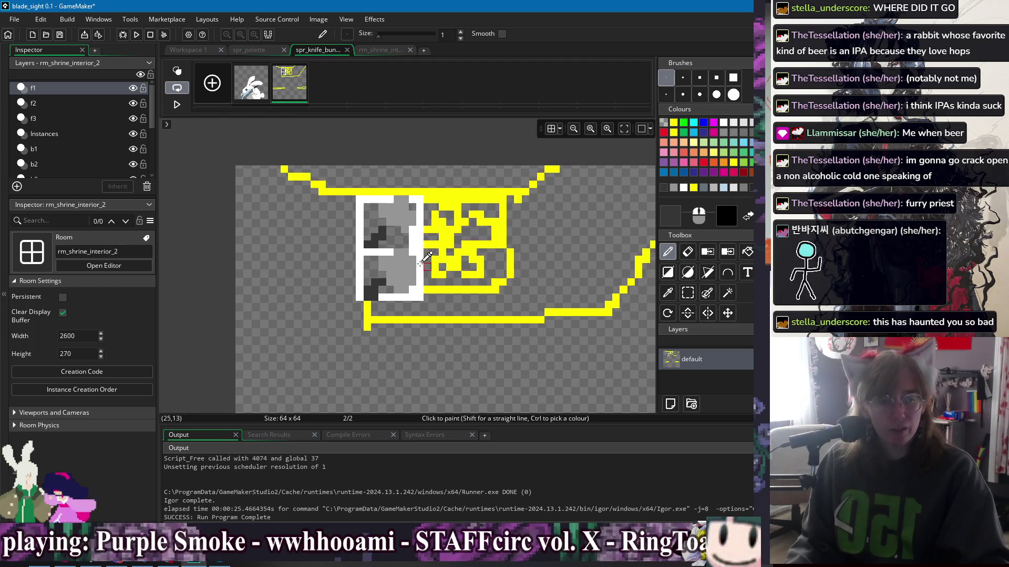
pyautogui.scroll(-3, 421, 263)
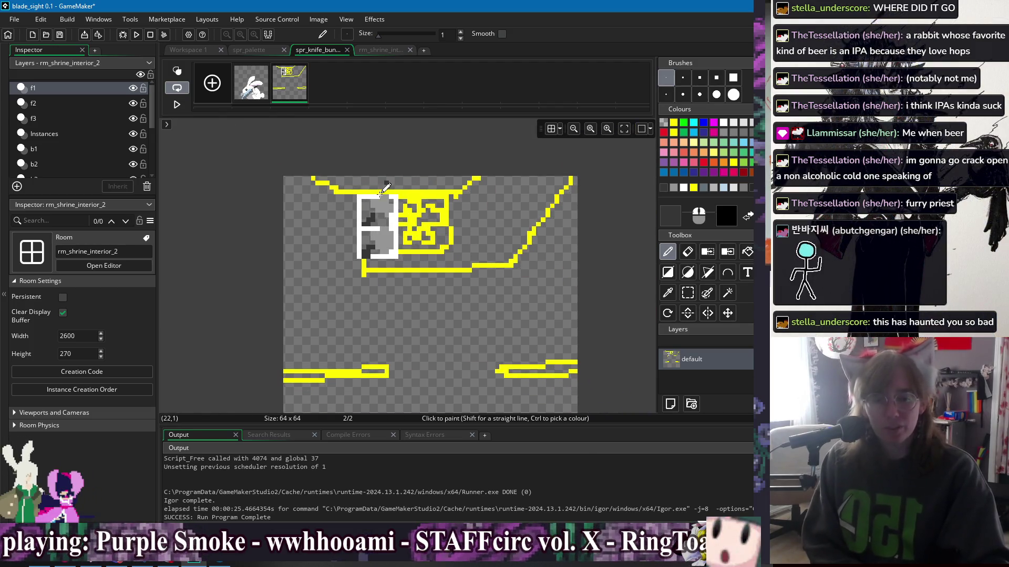
pyautogui.scroll(-2, 484, 270)
pyautogui.hscroll(3, 489, 269)
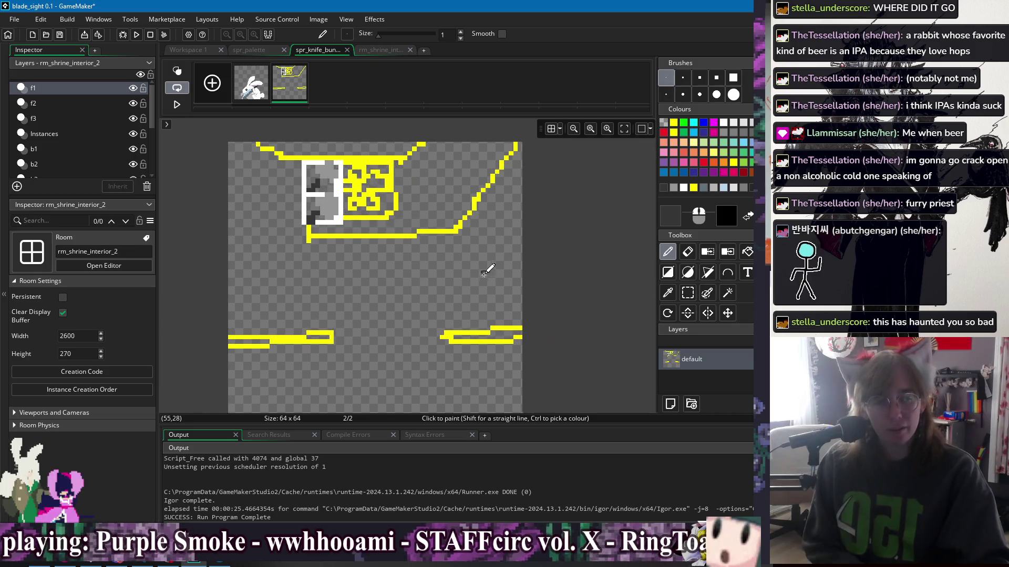
pyautogui.scroll(-2, 456, 273)
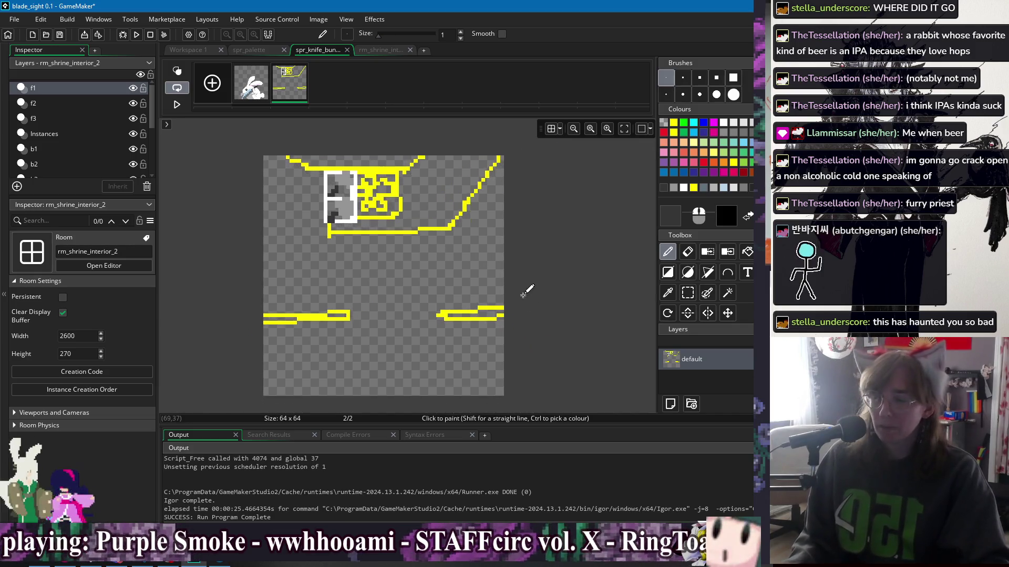
pyautogui.scroll(3, 333, 176)
pyautogui.keyDown('ctrl'); pyautogui.click(323, 178); pyautogui.keyUp('ctrl')
pyautogui.press('f')
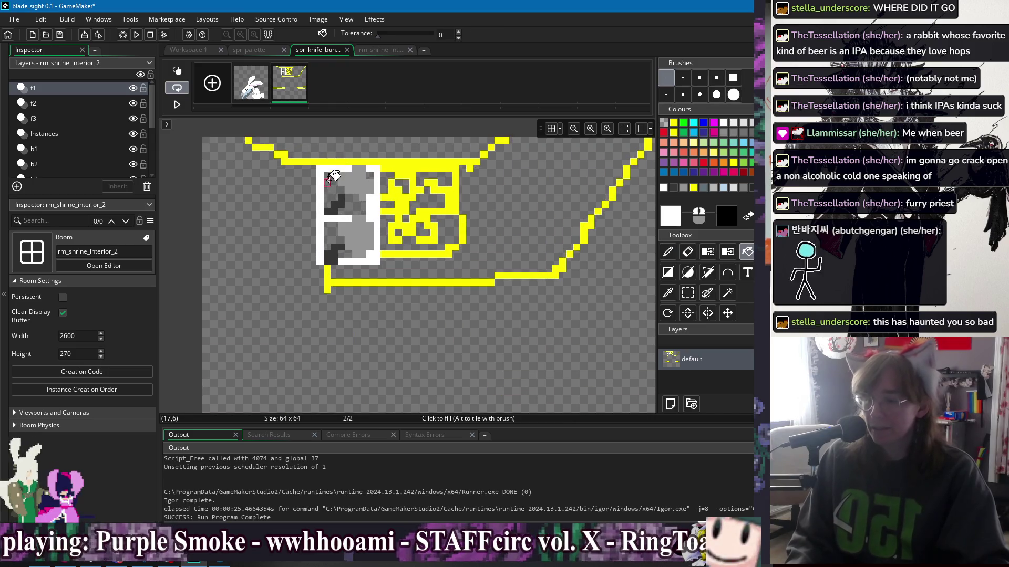
pyautogui.click(327, 181)
pyautogui.click(350, 254)
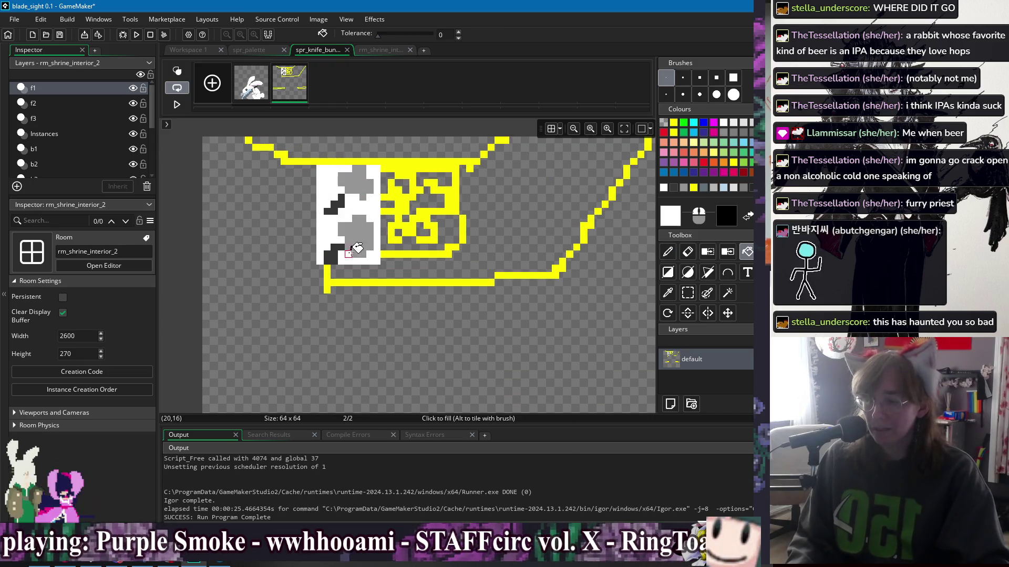
# Step: Paint the box's left white column light grey
pyautogui.click(740, 132)
pyautogui.press('p')
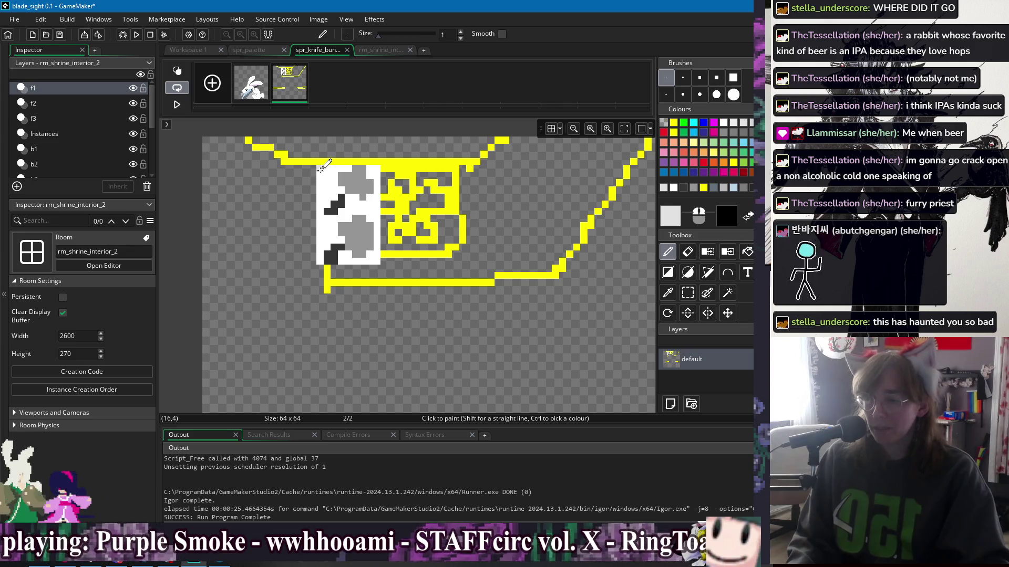
pyautogui.moveTo(320, 169); pyautogui.dragTo(322, 211)
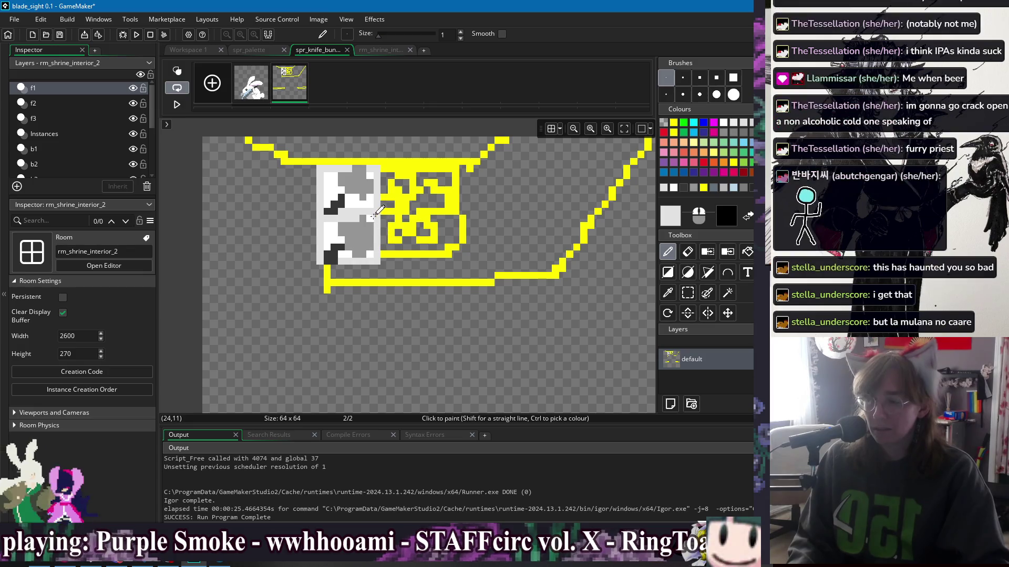
pyautogui.moveTo(522, 239); pyautogui.dragTo(512, 240)
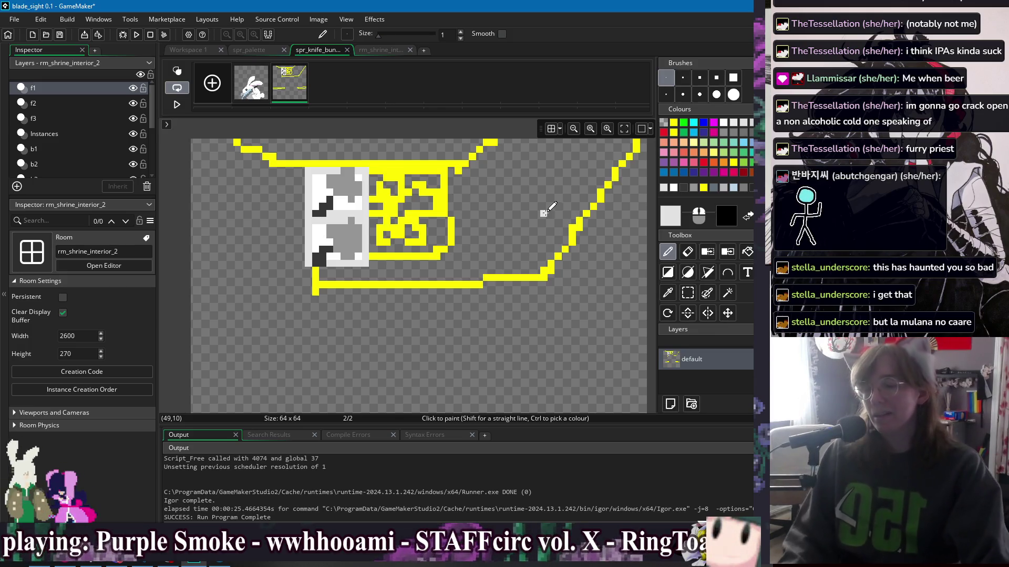
# Step: Flood-fill the box's light grey areas dark grey, then choose white for pixel touch-ups
pyautogui.keyDown('ctrl'); pyautogui.click(363, 208); pyautogui.keyUp('ctrl')
pyautogui.press('f')
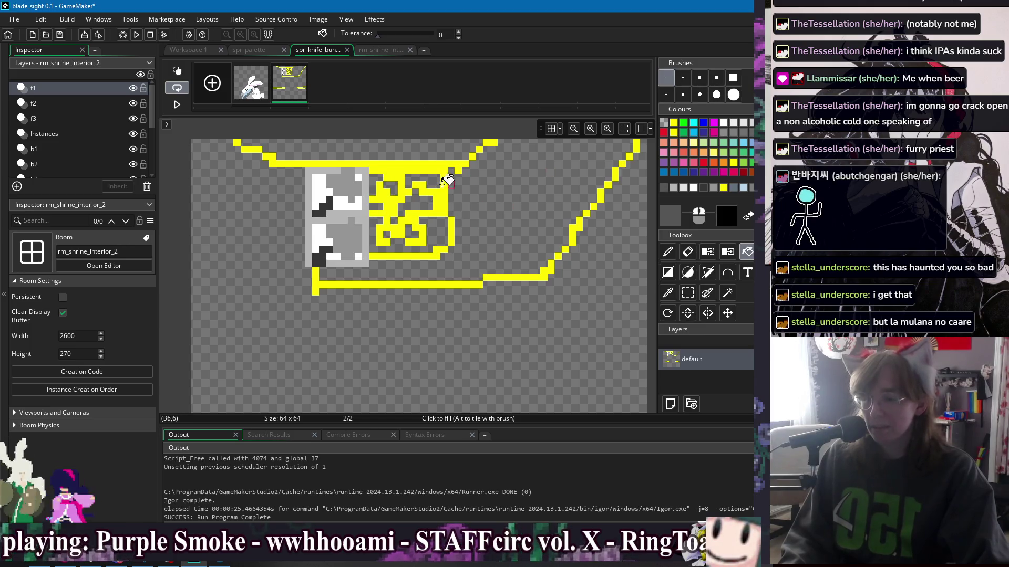
pyautogui.click(349, 184)
pyautogui.click(350, 242)
pyautogui.scroll(-1, 523, 227)
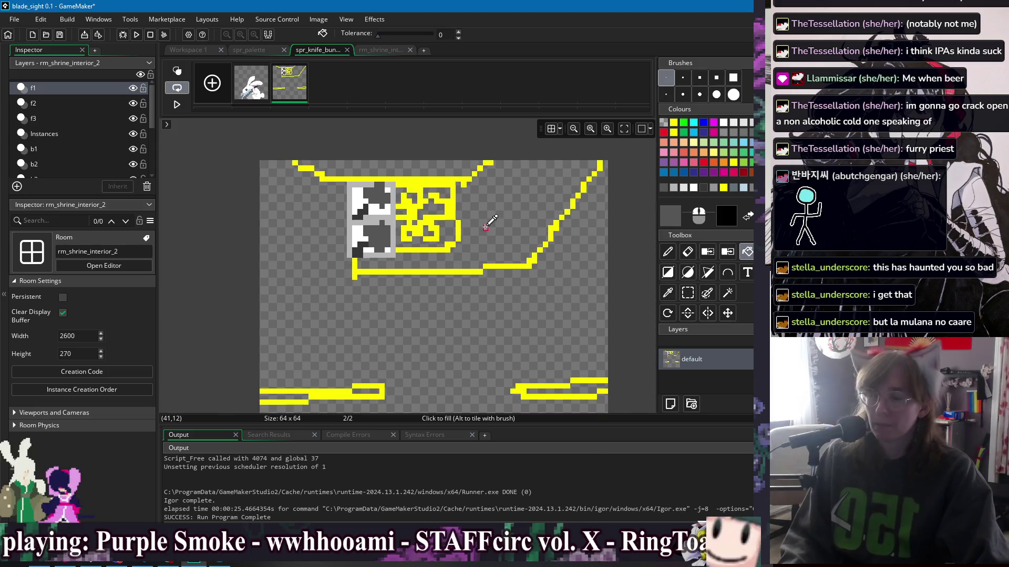
pyautogui.scroll(2, 364, 255)
pyautogui.keyDown('ctrl'); pyautogui.click(359, 258); pyautogui.keyUp('ctrl')
pyautogui.press('p')
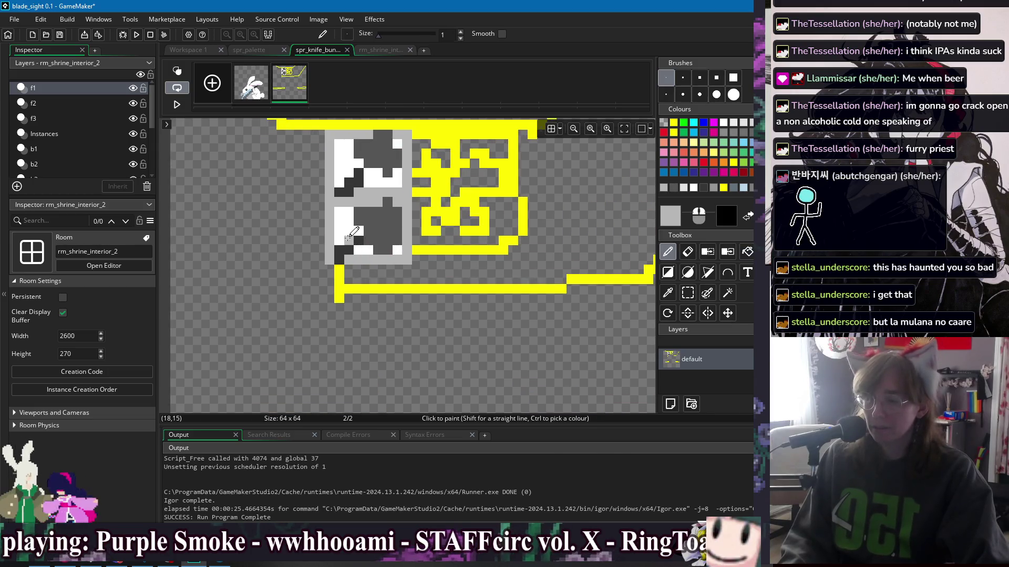
pyautogui.keyDown('ctrl'); pyautogui.click(352, 235); pyautogui.keyUp('ctrl')
pyautogui.scroll(-3, 446, 229)
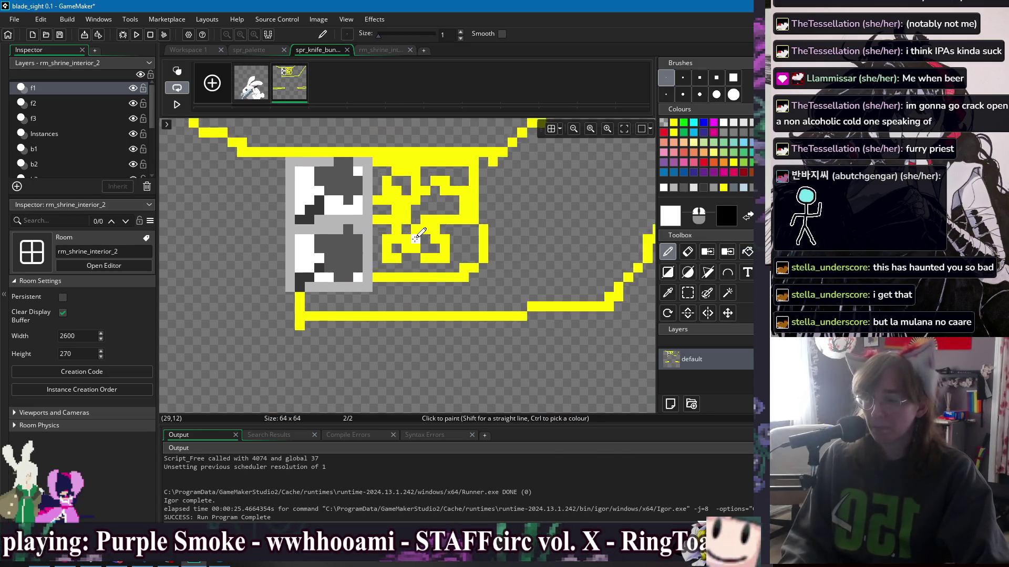
pyautogui.scroll(-2, 484, 217)
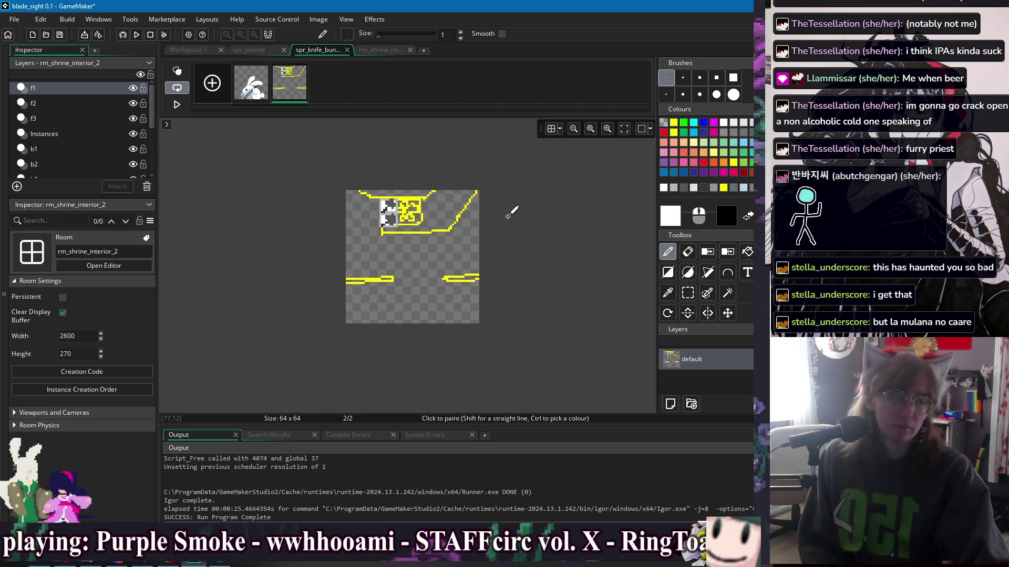
# Step: Erase everything on spr_knife_bunny's second frame and delete that frame
pyautogui.press('s')
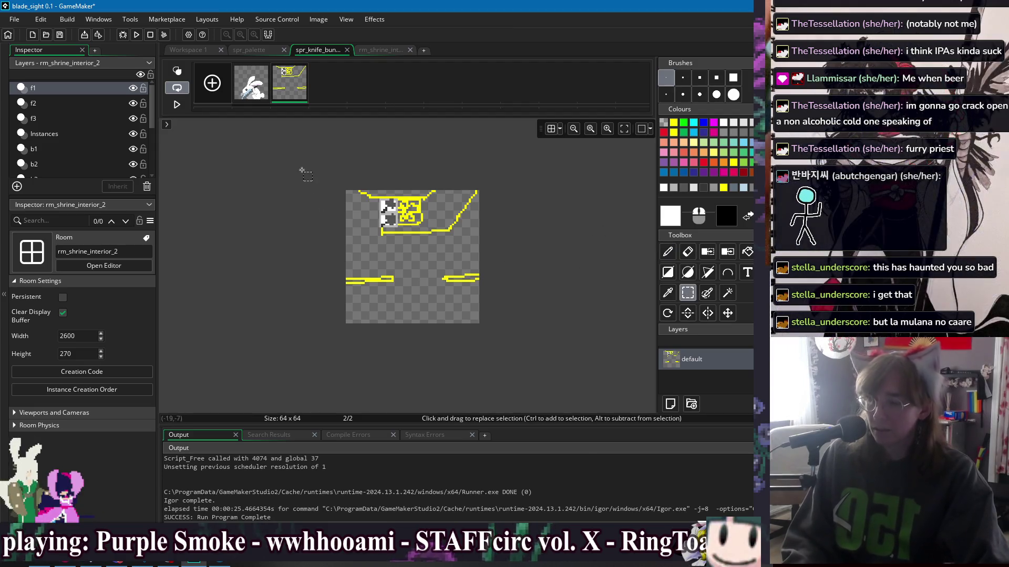
pyautogui.moveTo(312, 176)
pyautogui.mouseDown()
pyautogui.moveTo(355, 222)
pyautogui.moveTo(565, 348)
pyautogui.mouseUp()
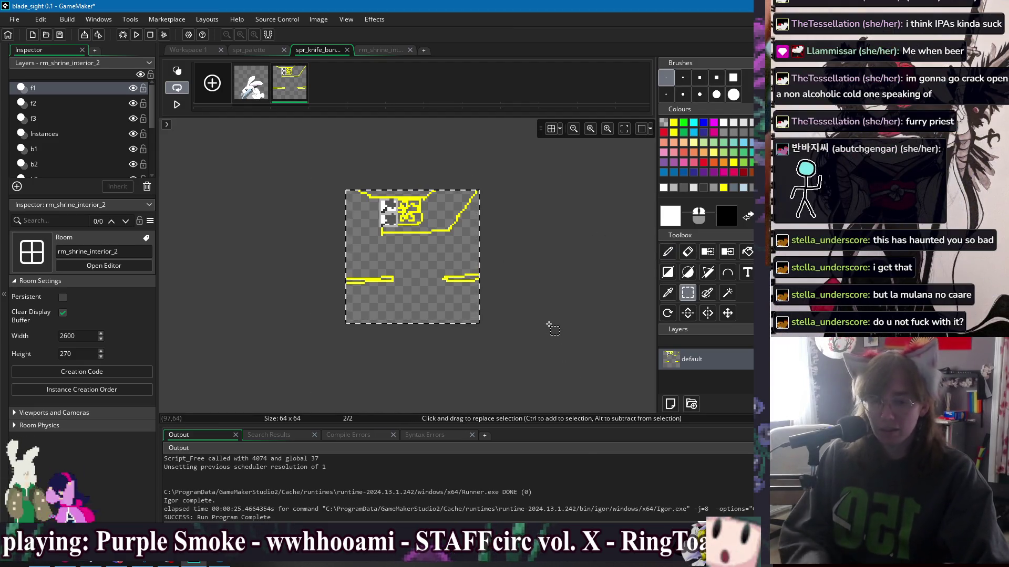
pyautogui.click(532, 292)
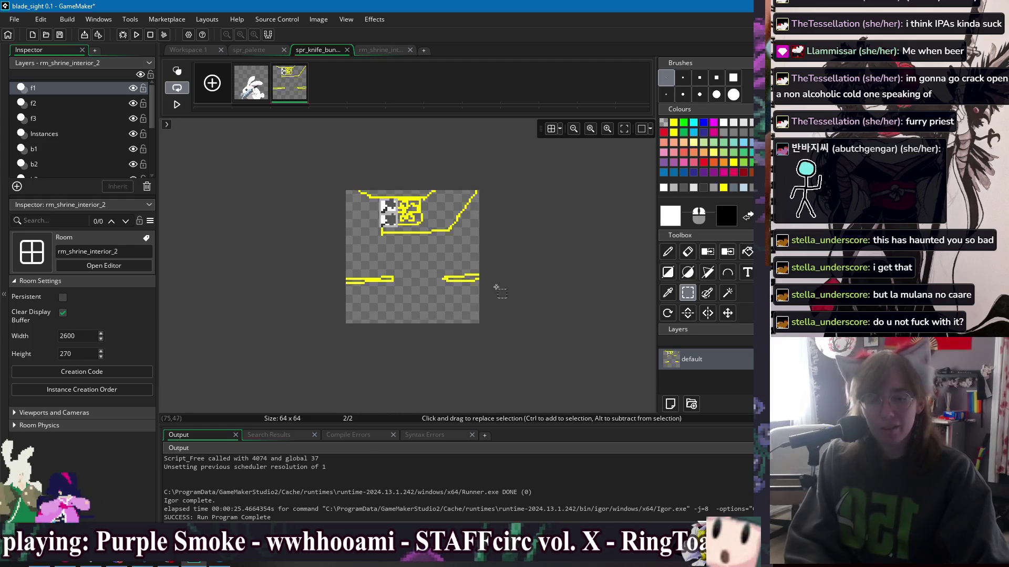
pyautogui.scroll(2, 310, 216)
pyautogui.scroll(-3, 490, 271)
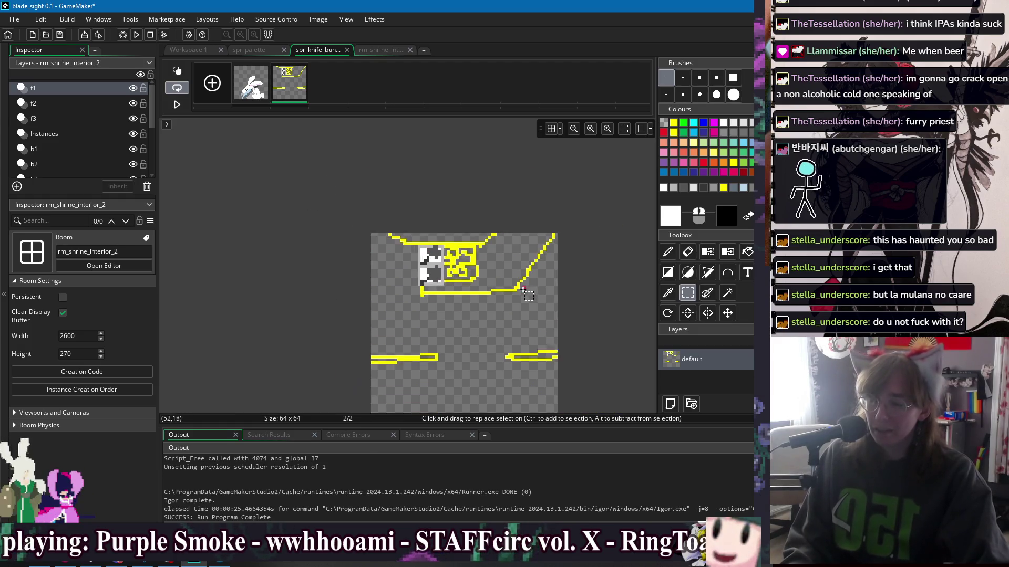
pyautogui.scroll(3, 491, 271)
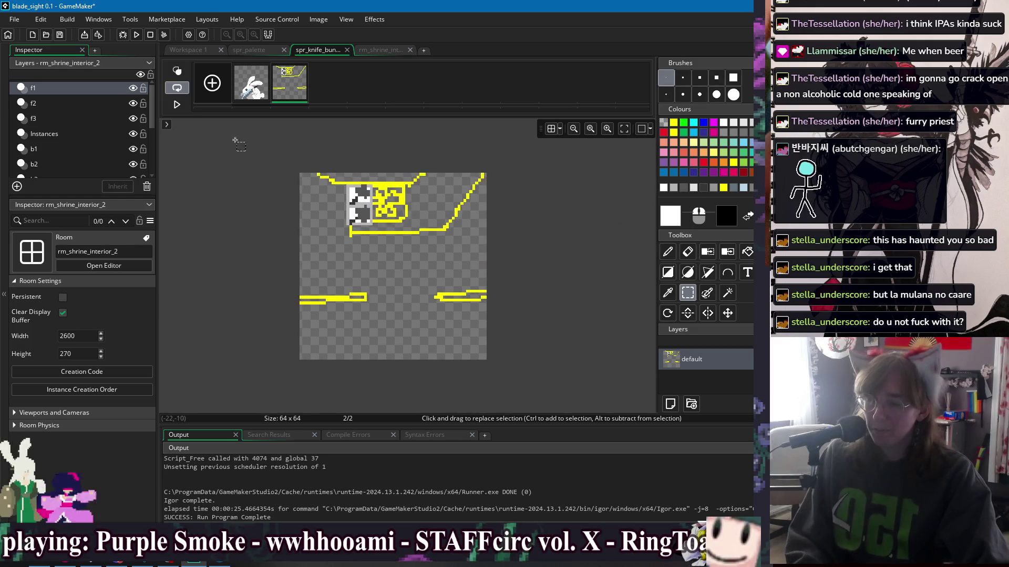
pyautogui.moveTo(245, 143); pyautogui.dragTo(506, 384)
pyautogui.press('Delete')
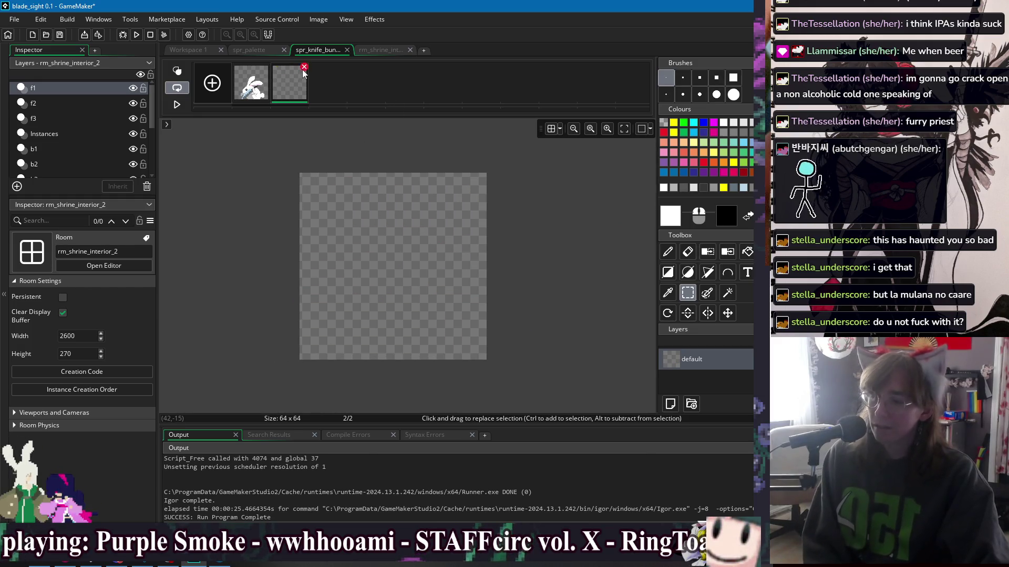
pyautogui.click(304, 67)
pyautogui.click(501, 254)
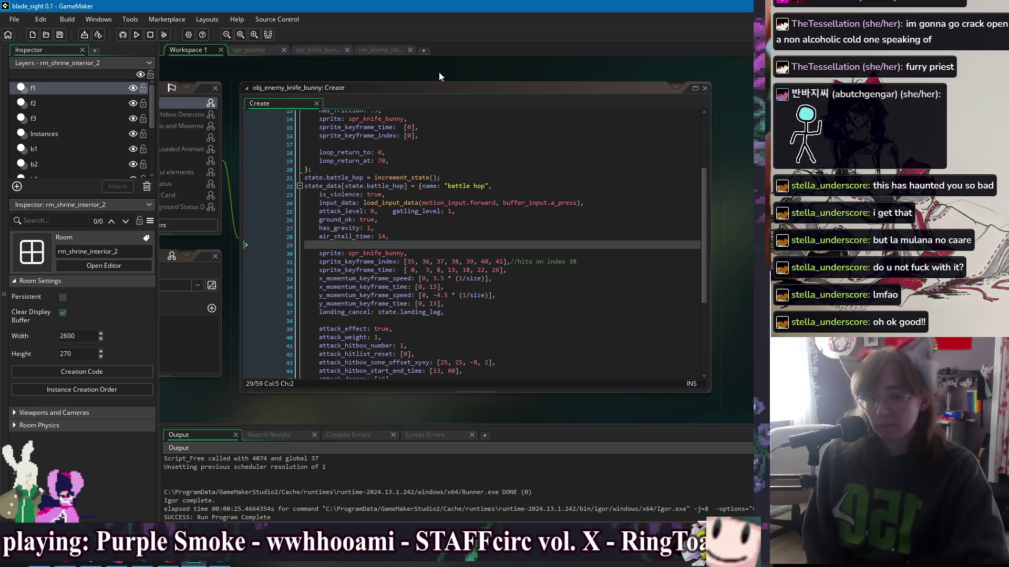
pyautogui.click(479, 221)
pyautogui.press('Down')
pyautogui.press('Down')
pyautogui.press('Down')
pyautogui.press('End')
pyautogui.press('Down')
pyautogui.press('Down')
pyautogui.press('Down')
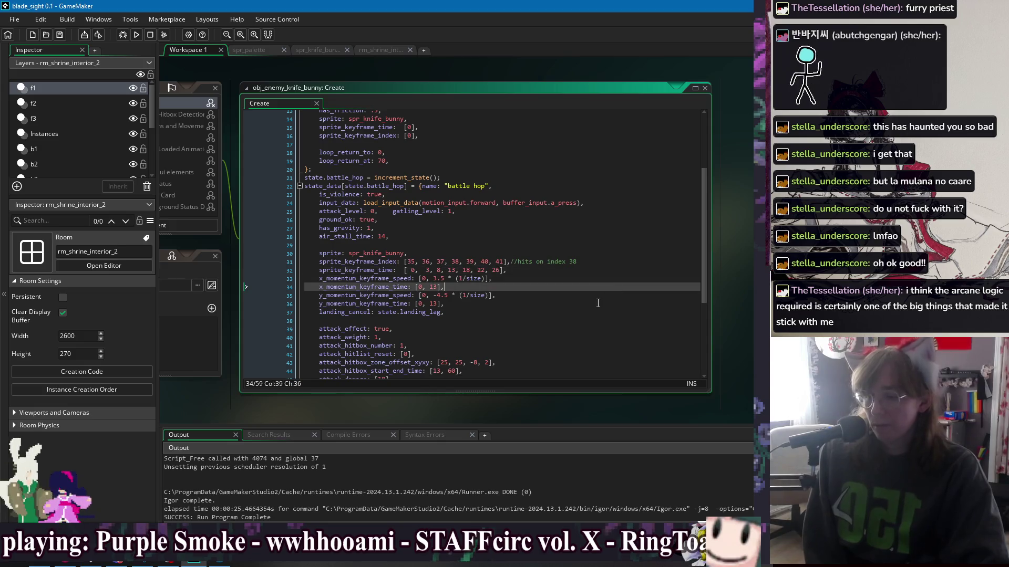
pyautogui.press('Up')
pyautogui.press('Up')
pyautogui.press('Up')
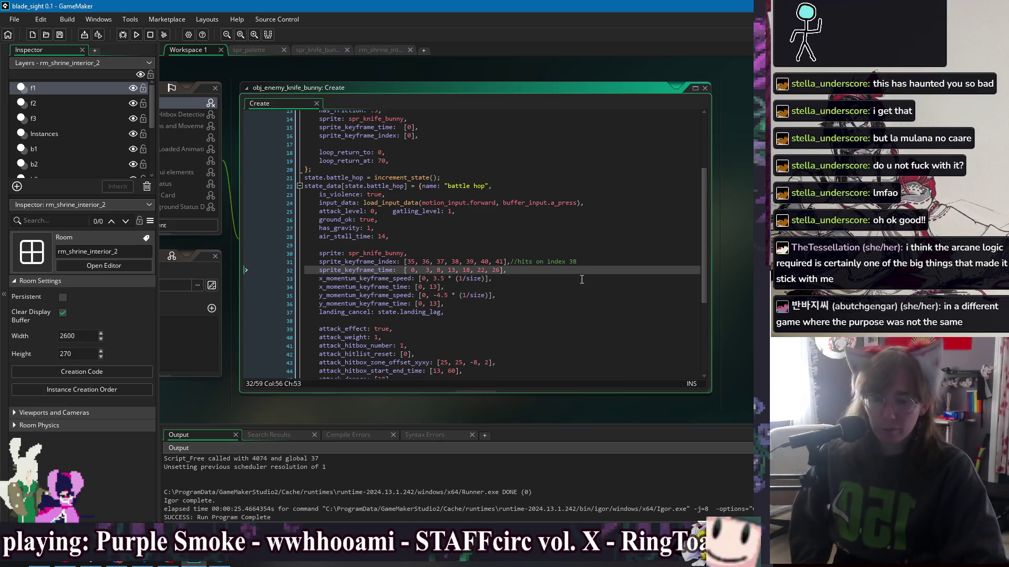
pyautogui.press('Down')
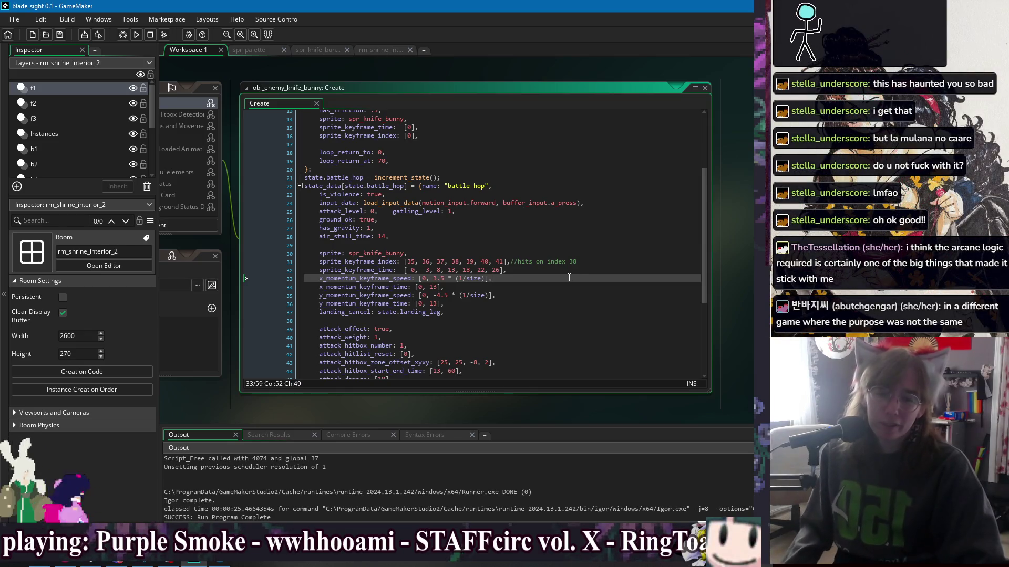
pyautogui.click(562, 290)
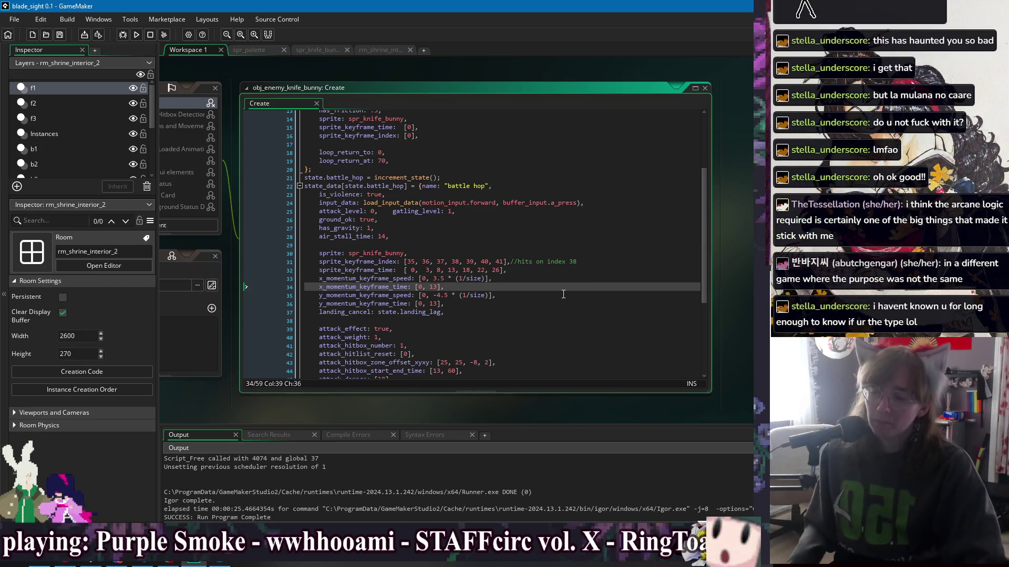
pyautogui.click(563, 294)
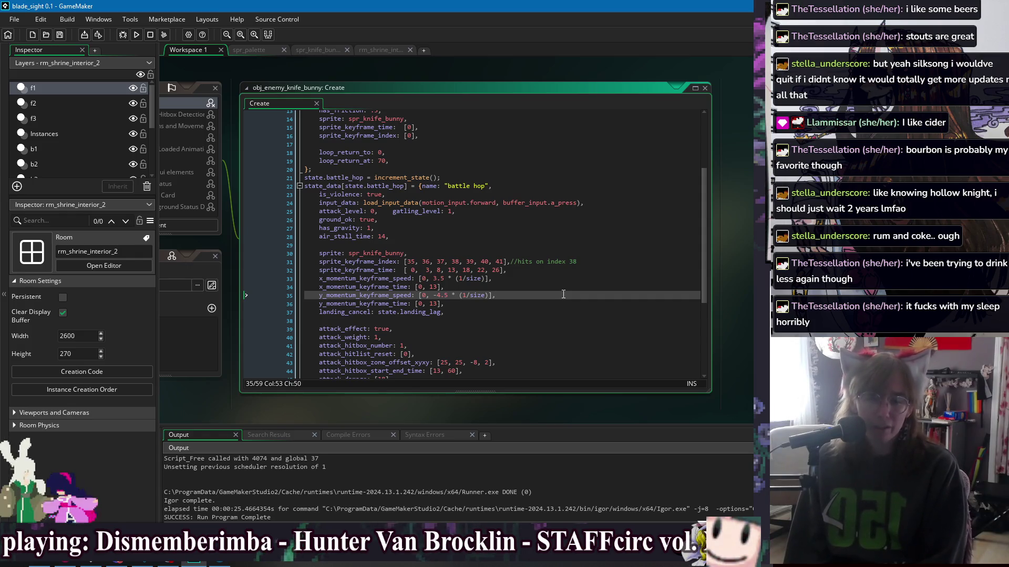
# Step: Review the y momentum lines in the Create event and run the game to test the hop
pyautogui.click(570, 304)
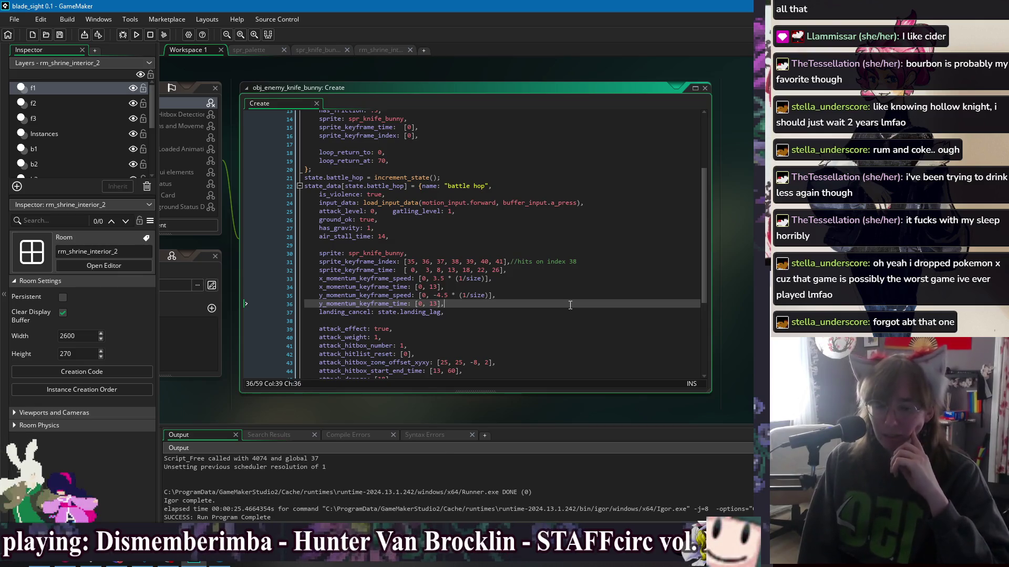
pyautogui.click(538, 296)
pyautogui.click(137, 36)
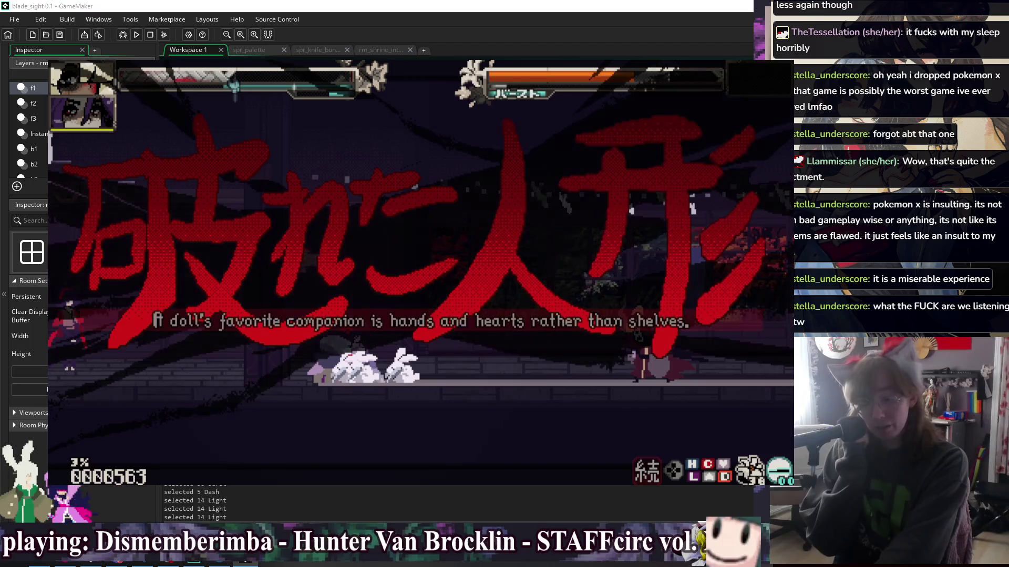
# Step: Close the test run and return to the battle hop momentum code
pyautogui.press('Escape')
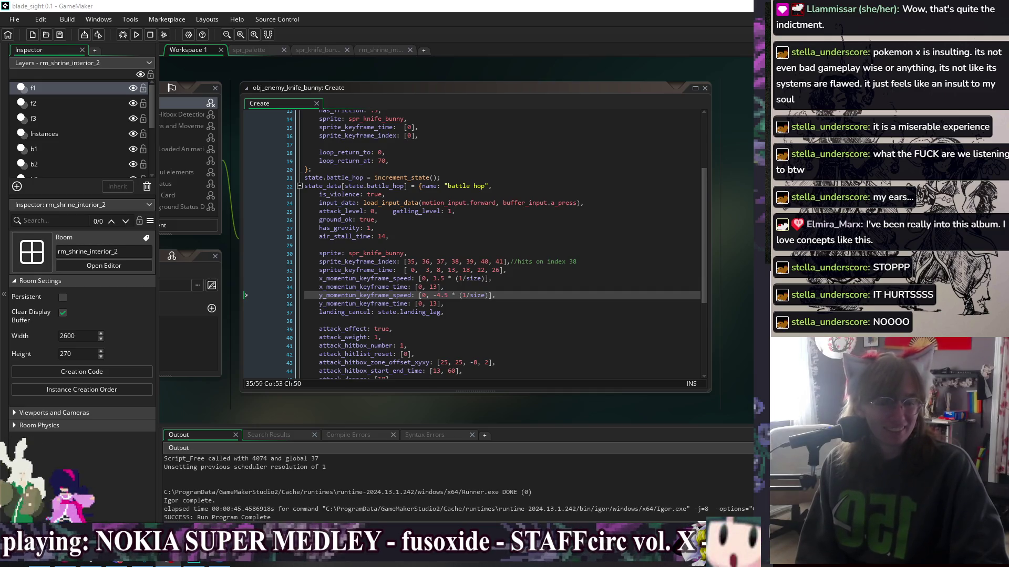
pyautogui.click(522, 303)
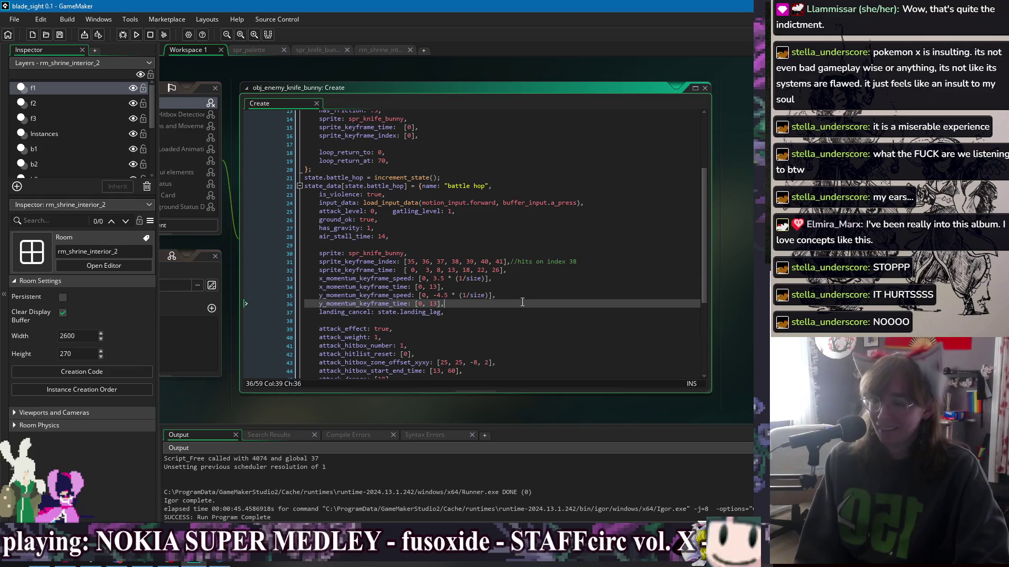